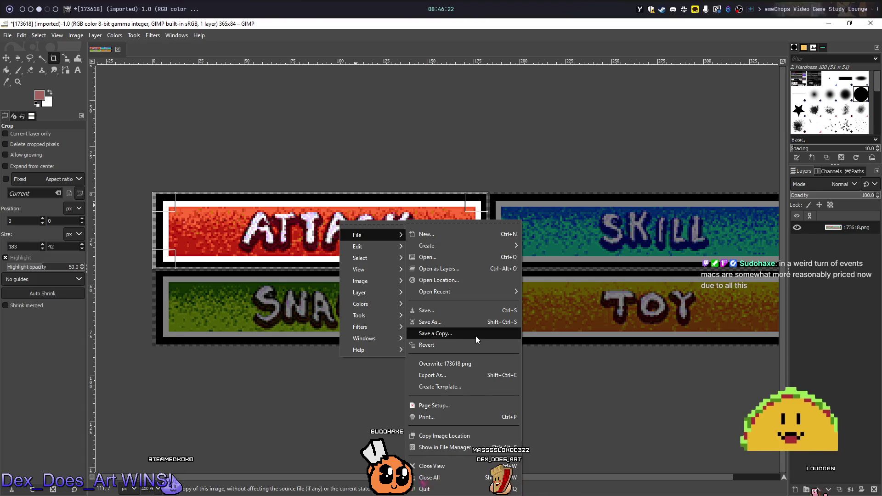
- Browse the canvas context menu's Edit > Paste as options, then close the menus without pasting
{"action": "mouse_move", "coordinate": [370, 247]}
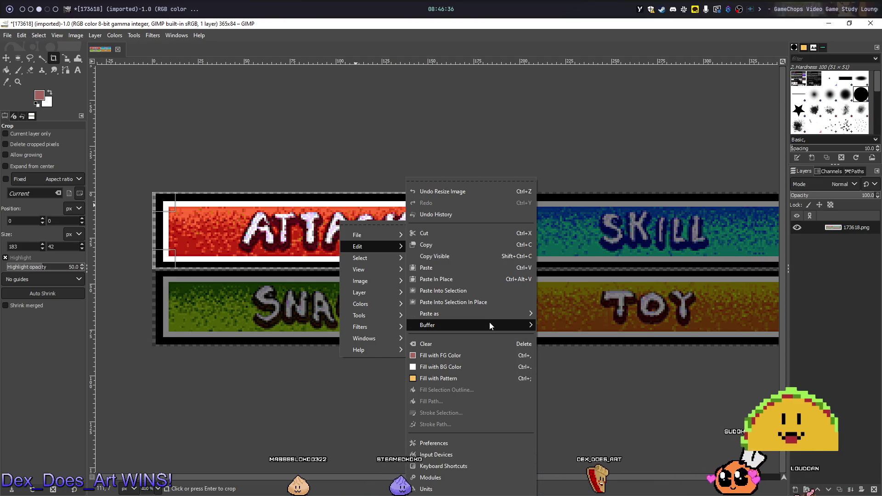
{"action": "mouse_move", "coordinate": [489, 313]}
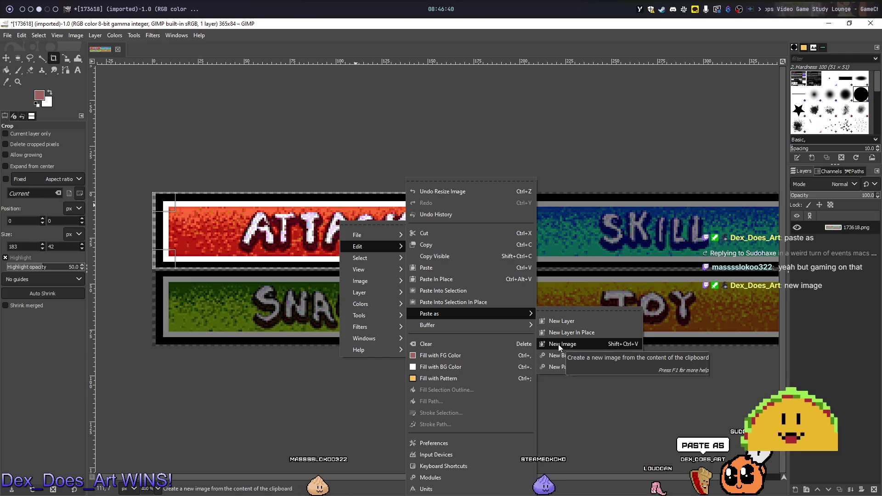
{"action": "left_click", "coordinate": [440, 113]}
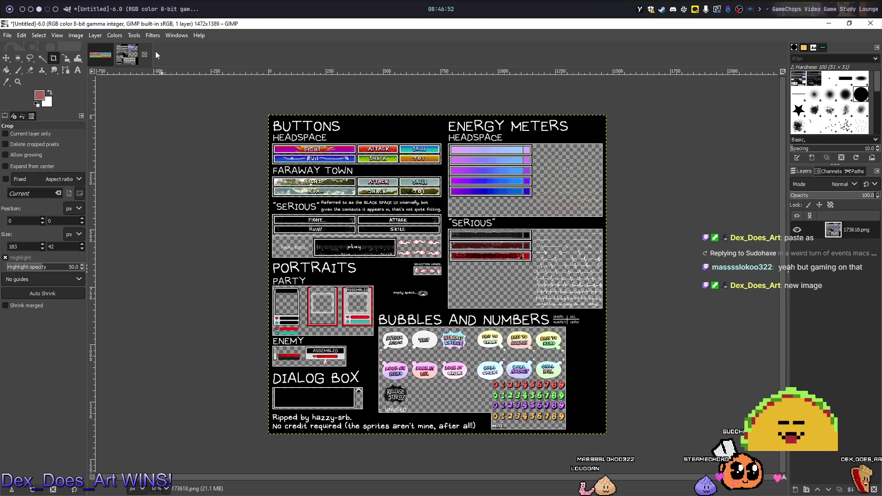
- Discard the untitled pasted image and paste the clipboard as a new image again
{"action": "left_click", "coordinate": [143, 53]}
{"action": "left_click", "coordinate": [461, 309]}
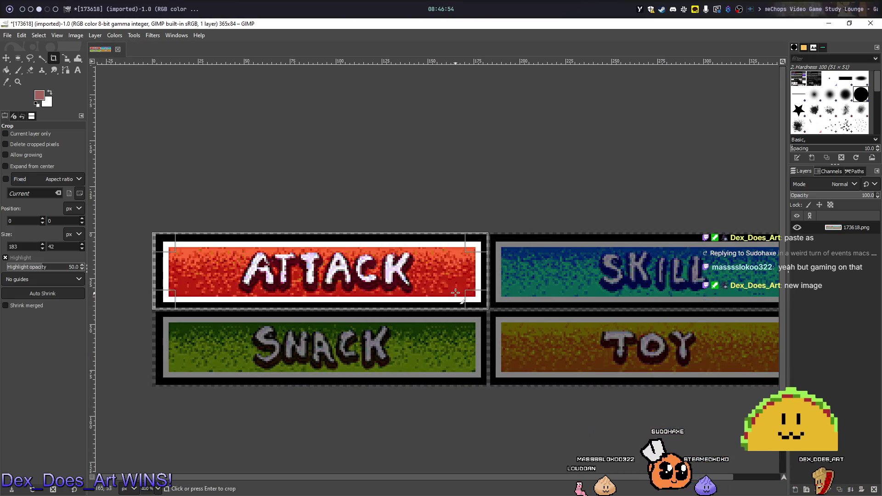
{"action": "right_click", "coordinate": [409, 272]}
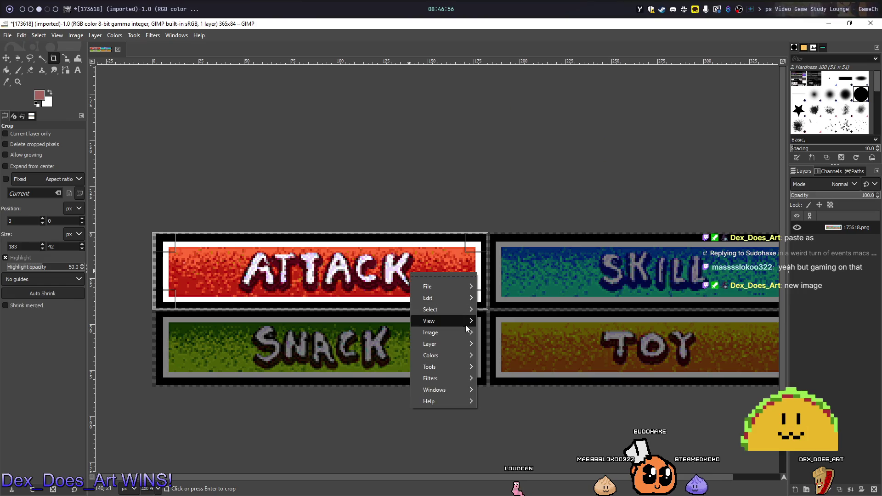
{"action": "mouse_move", "coordinate": [465, 327]}
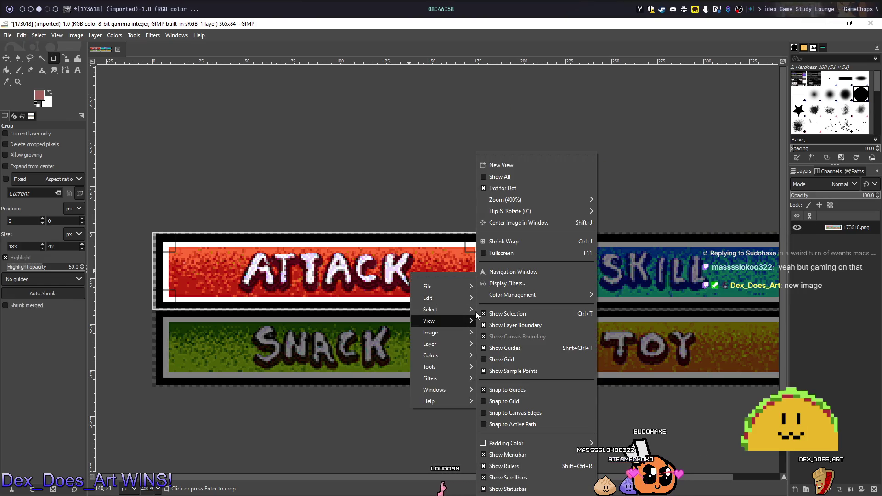
{"action": "mouse_move", "coordinate": [459, 299]}
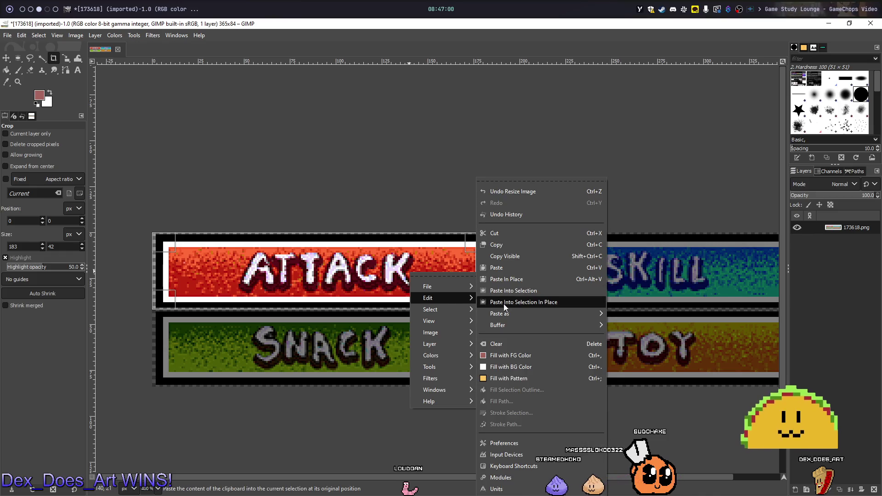
{"action": "mouse_move", "coordinate": [595, 317]}
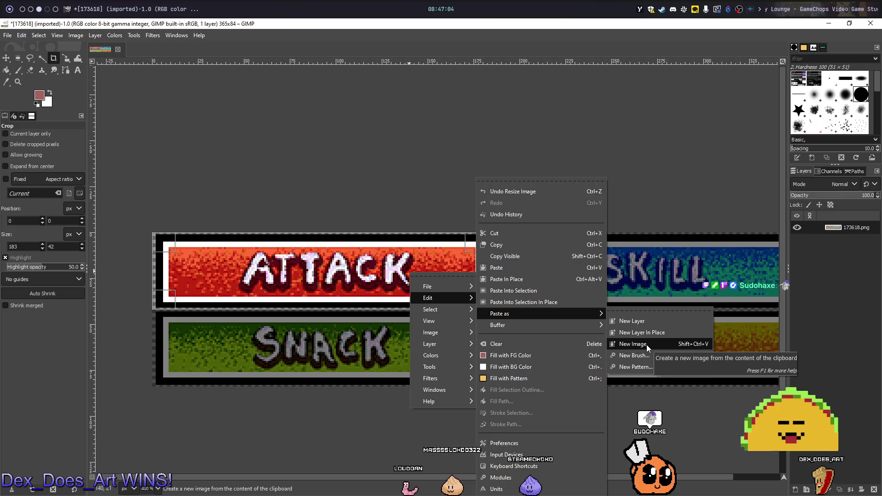
{"action": "left_click", "coordinate": [633, 344]}
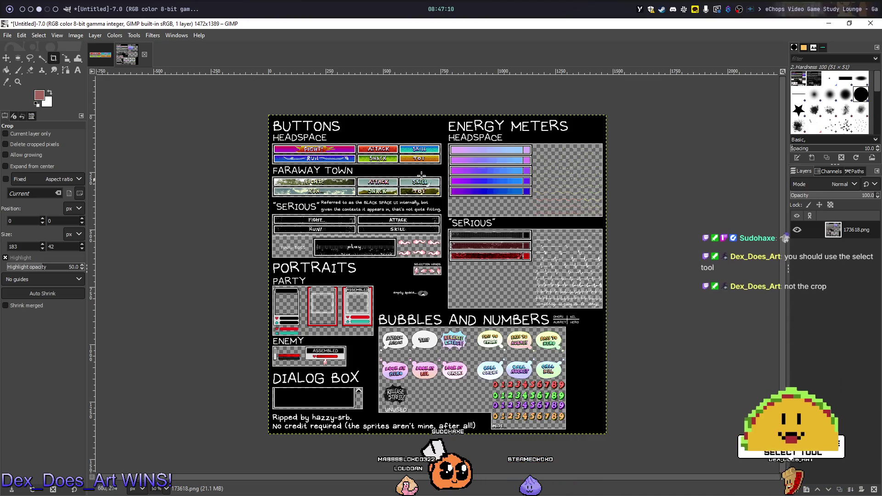
- Close the second untitled clipboard image without saving it
{"action": "left_click", "coordinate": [145, 55]}
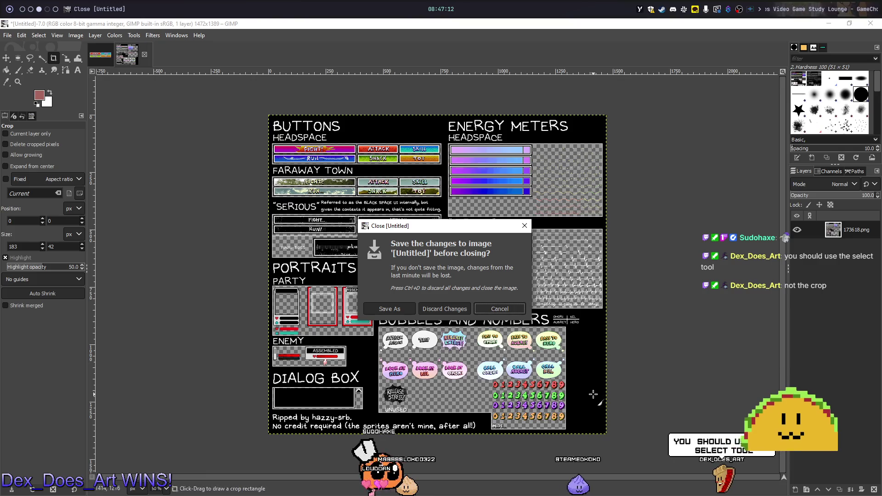
{"action": "left_click", "coordinate": [430, 307]}
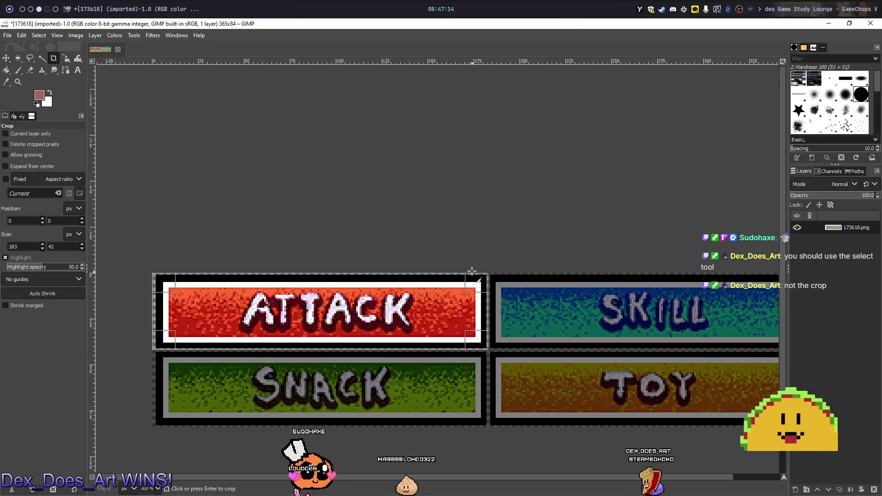
{"action": "scroll", "coordinate": [471, 179], "scroll_direction": "down", "scroll_amount": 5}
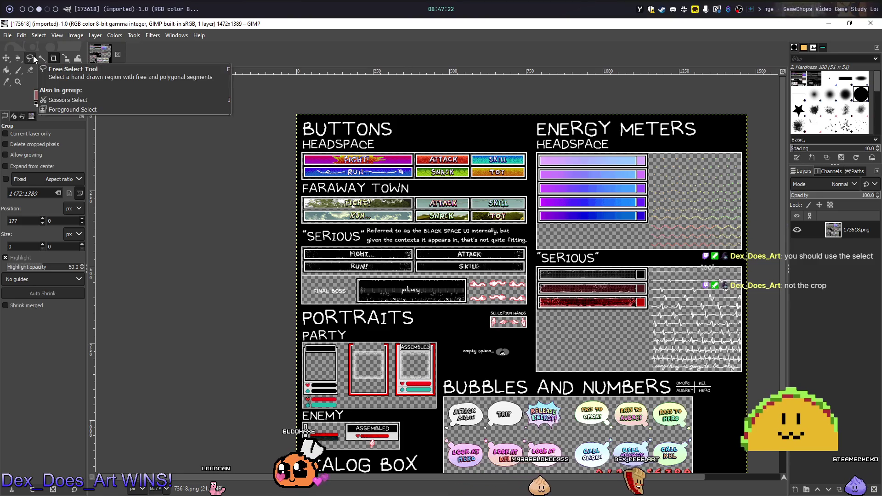
- Pick Free Select, then choose Scissors Select from the same tool group
{"action": "left_click", "coordinate": [31, 56]}
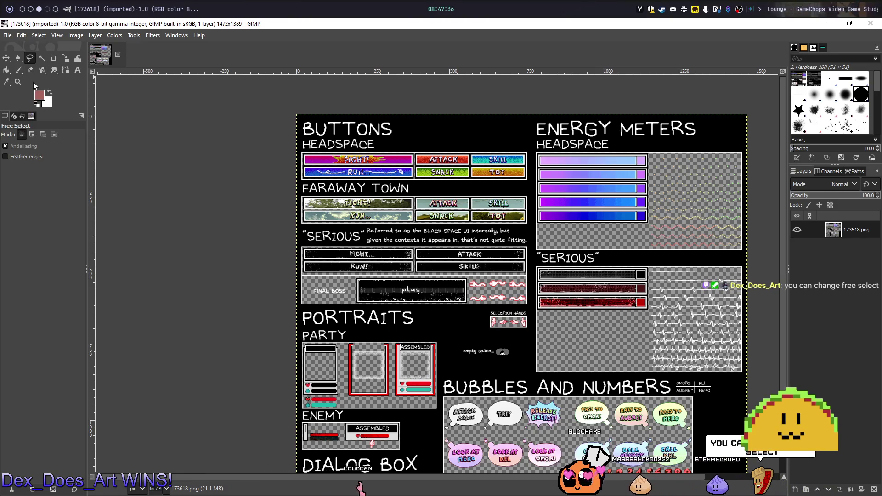
{"action": "left_click", "coordinate": [34, 58]}
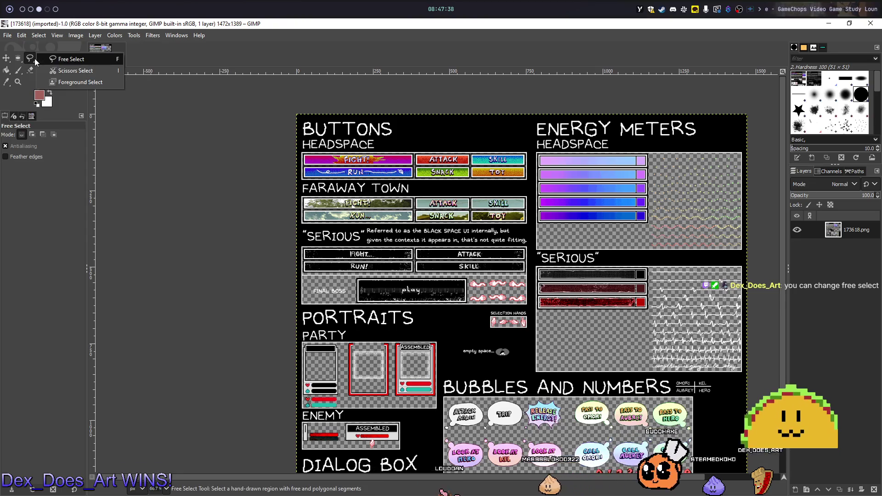
{"action": "left_click", "coordinate": [77, 74]}
{"action": "scroll", "coordinate": [420, 173], "scroll_direction": "up", "scroll_amount": 5, "text": "ctrl"}
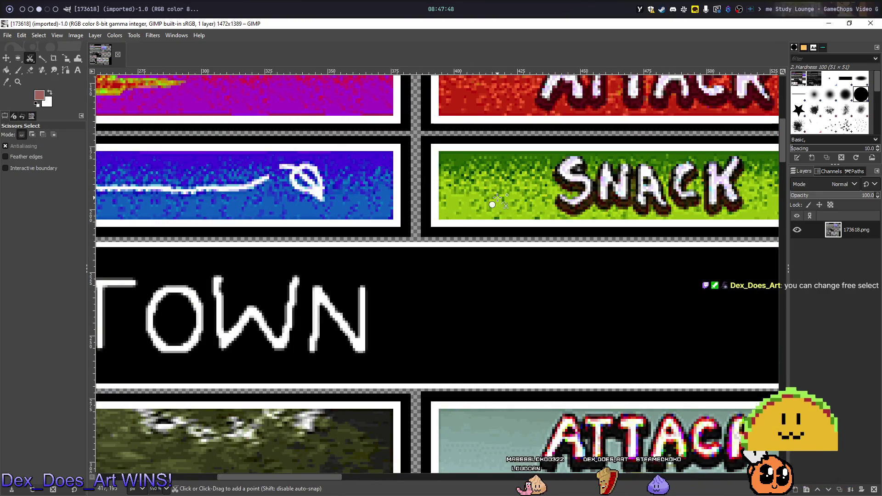
- Cancel the scissors outline, switch to Free Select and outline beside the SNACK button
{"action": "key", "text": "Escape"}
{"action": "right_click", "coordinate": [30, 58]}
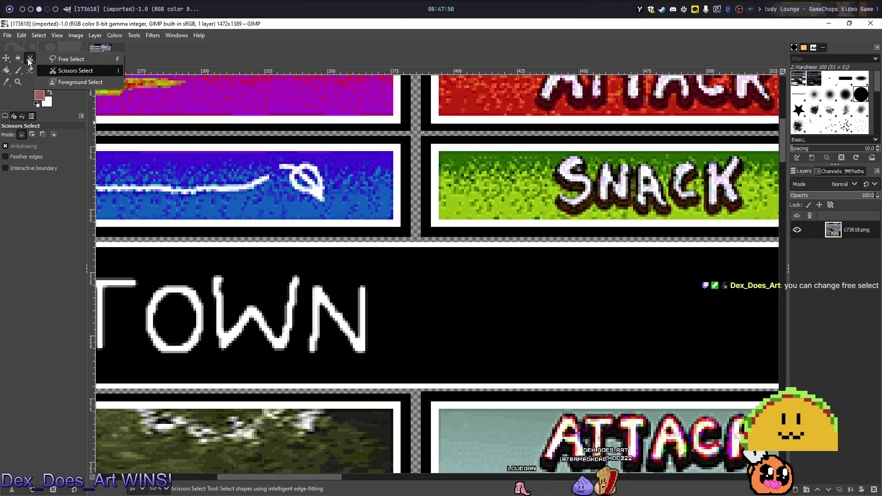
{"action": "left_click", "coordinate": [67, 60]}
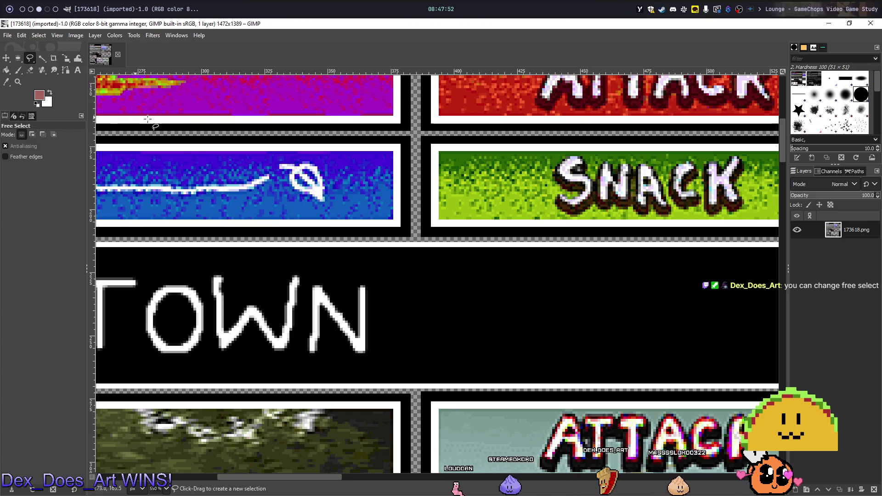
{"action": "left_click", "coordinate": [423, 126]}
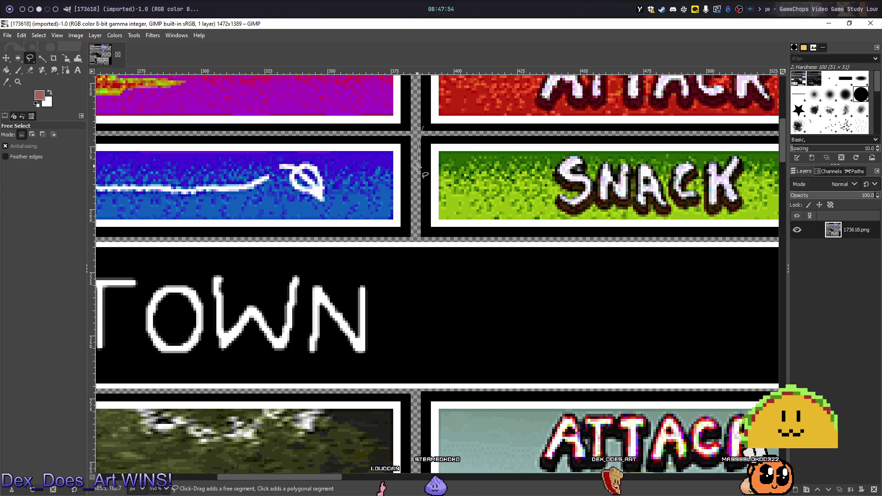
{"action": "left_click_drag", "start_coordinate": [427, 232], "coordinate": [430, 235]}
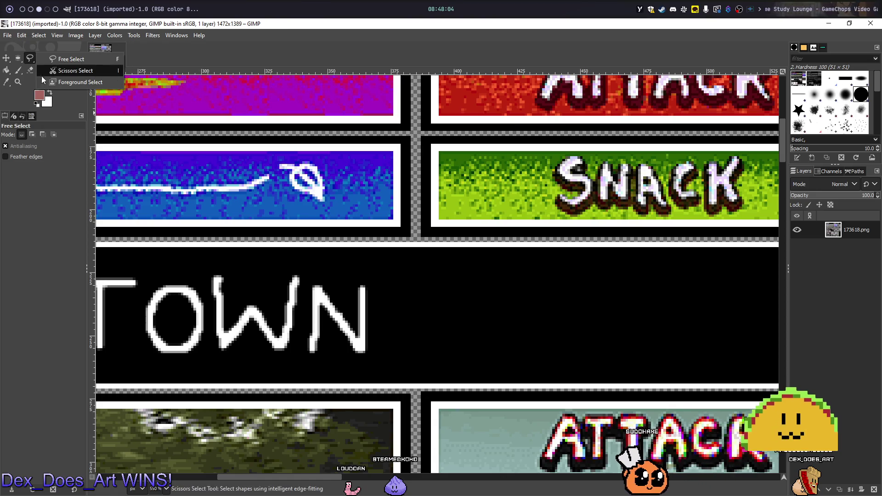
- Try a foreground-extraction outline above SNACK, cancel it, and return to Free Select
{"action": "left_click", "coordinate": [418, 133]}
{"action": "left_click", "coordinate": [461, 106]}
{"action": "key", "text": "Escape"}
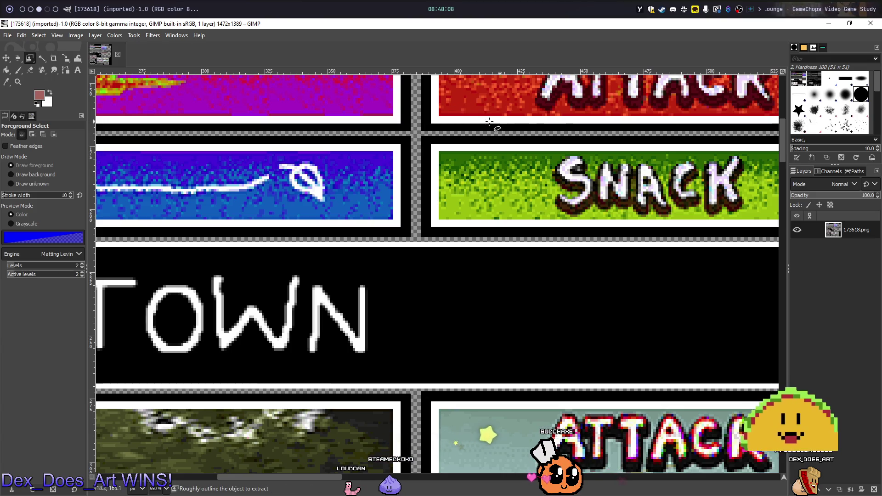
{"action": "right_click", "coordinate": [30, 58]}
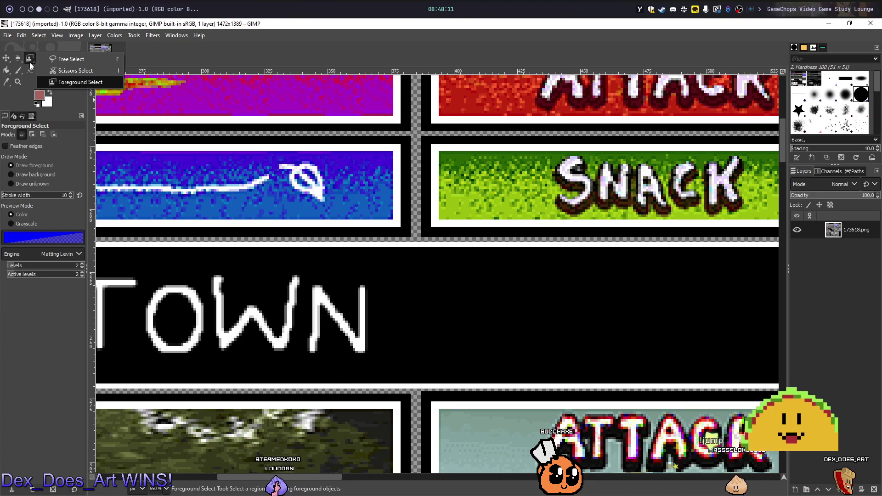
{"action": "left_click", "coordinate": [64, 59]}
{"action": "scroll", "coordinate": [368, 207], "scroll_direction": "up", "scroll_amount": 5}
{"action": "scroll", "coordinate": [367, 207], "scroll_direction": "right", "scroll_amount": 2}
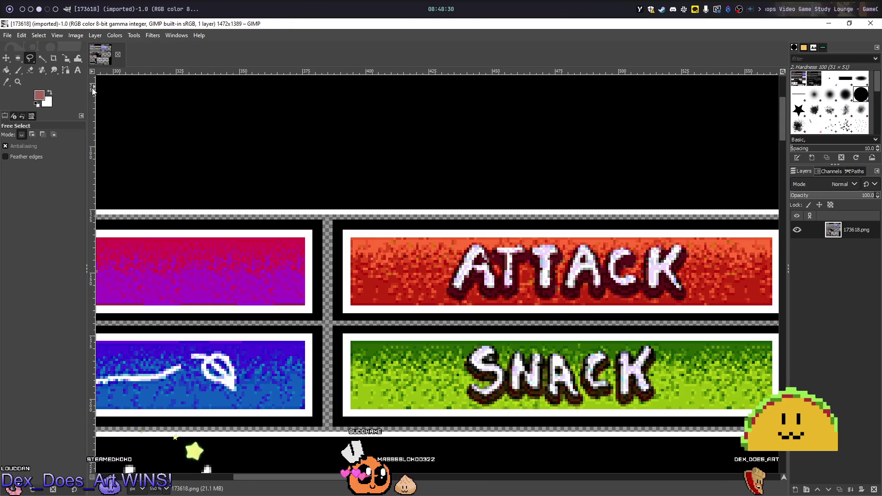
{"action": "key", "text": "alt+Tab"}
- Search 'gimp select square', read the docs.gimp.org Rectangle Selection page, and go back to GIMP
{"action": "key", "text": "ctrl+t"}
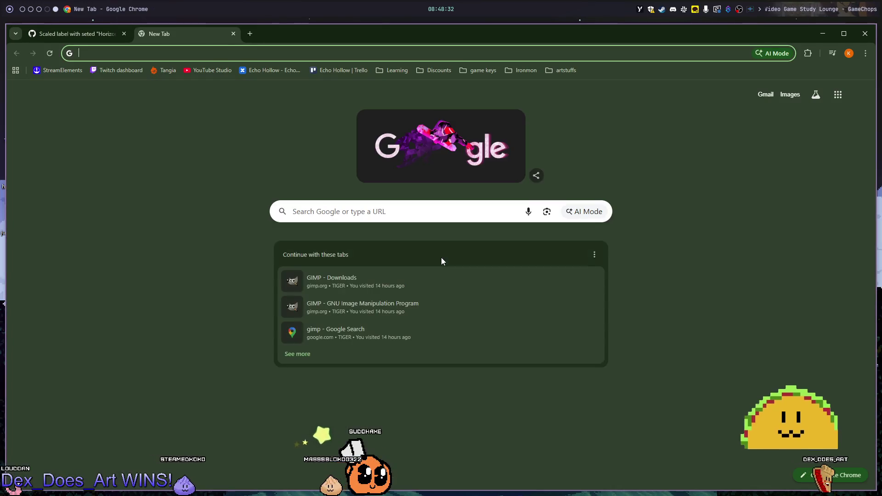
{"action": "type", "text": "gimp select "}
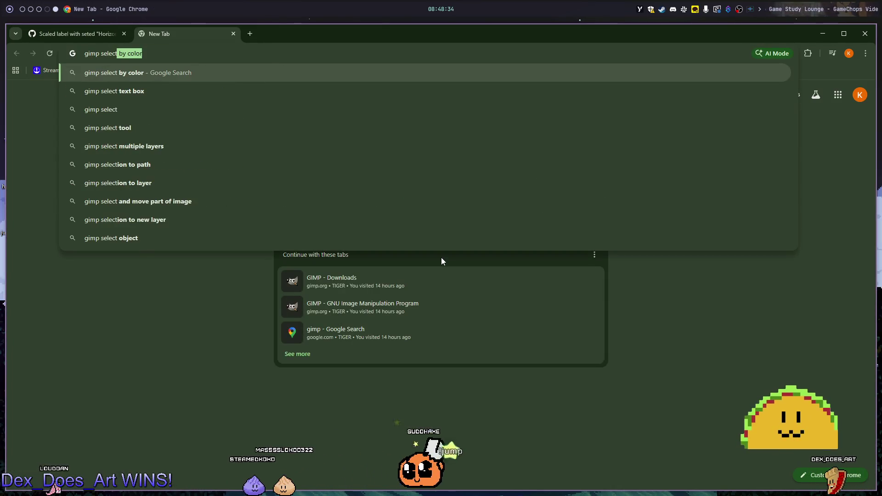
{"action": "type", "text": "square"}
{"action": "key", "text": "Return"}
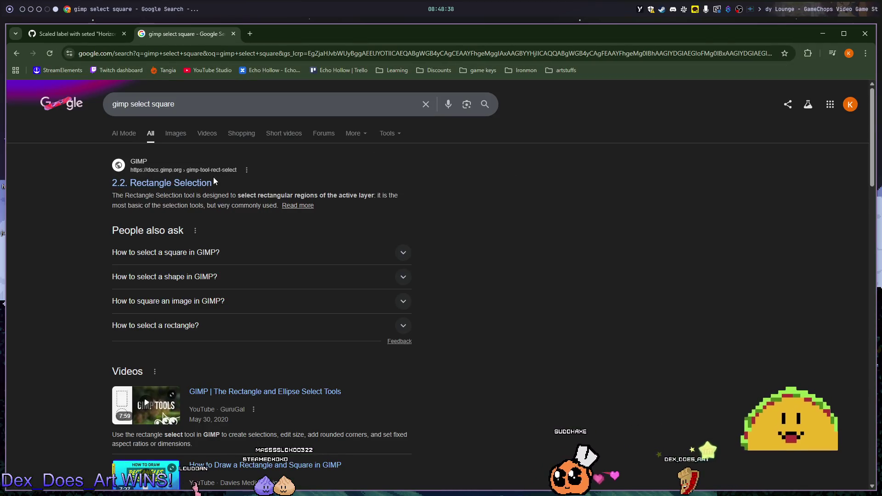
{"action": "left_click", "coordinate": [189, 180]}
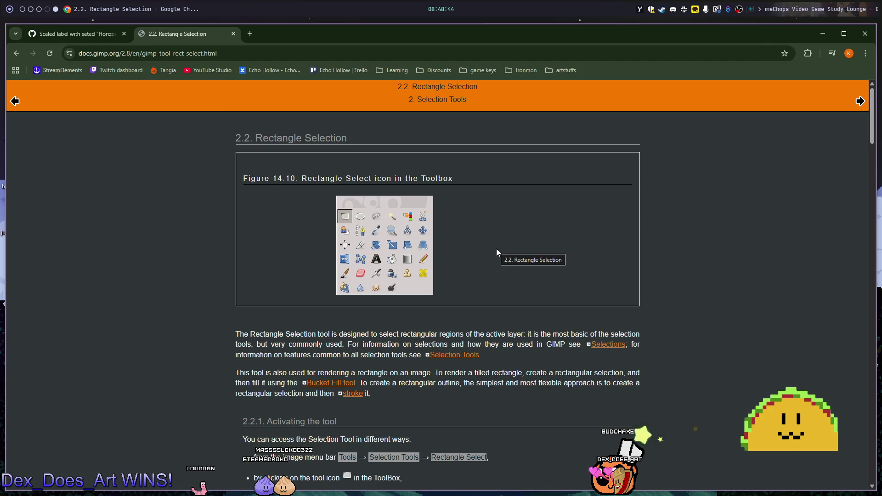
{"action": "scroll", "coordinate": [495, 251], "scroll_direction": "down", "scroll_amount": 5}
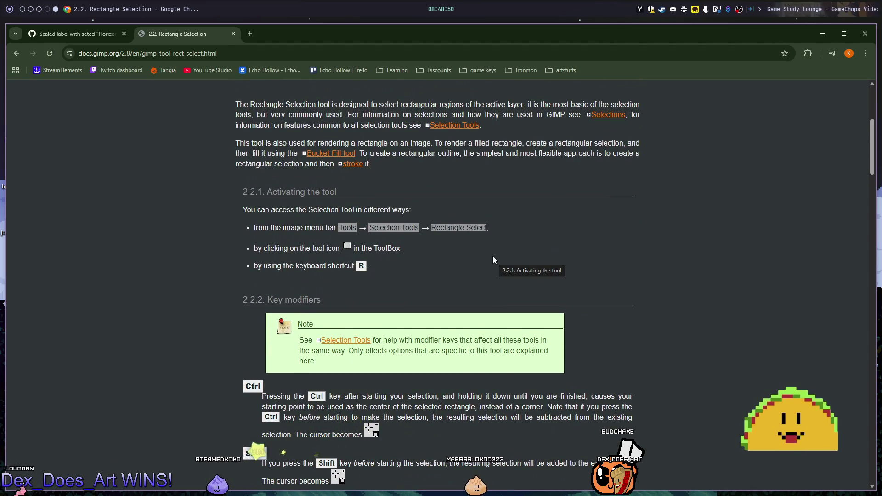
{"action": "key", "text": "super+1"}
{"action": "key", "text": "super+3"}
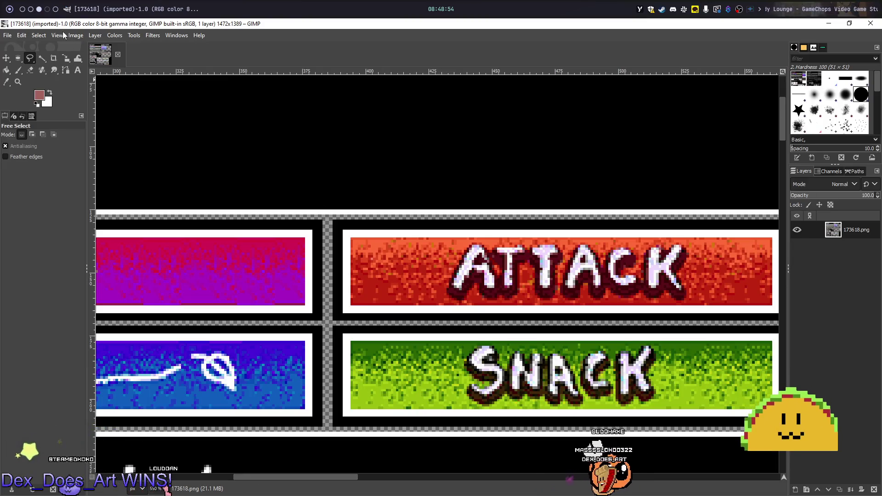
- Switch to Rectangle Select, drag a selection over the buttons, and duplicate the image with Ctrl+D
{"action": "left_click", "coordinate": [136, 36]}
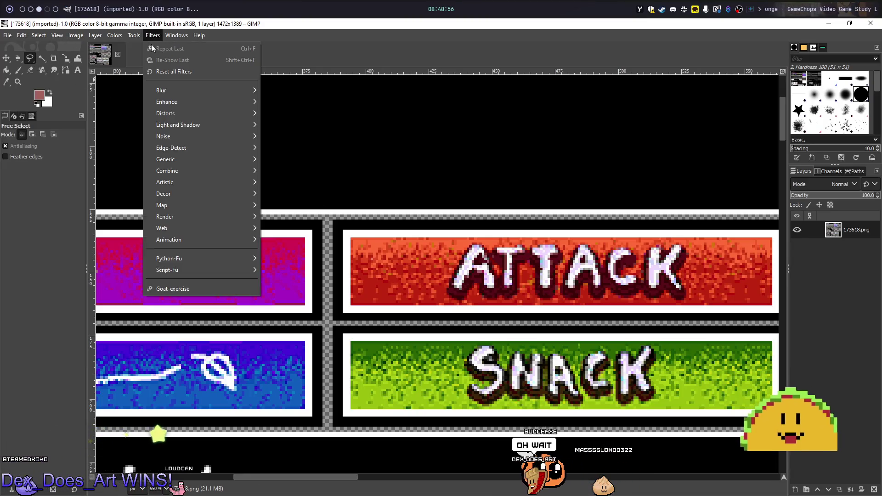
{"action": "mouse_move", "coordinate": [207, 49]}
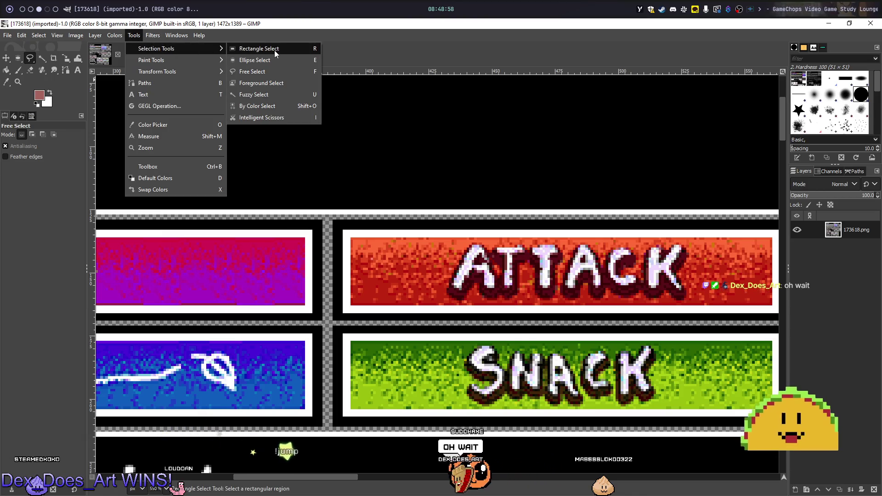
{"action": "left_click", "coordinate": [276, 49]}
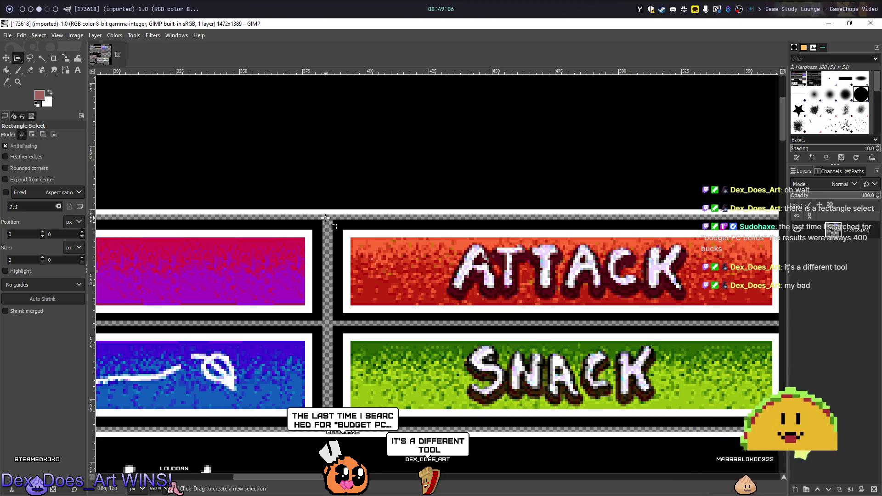
{"action": "mouse_move", "coordinate": [330, 216]}
{"action": "left_mouse_down"}
{"action": "mouse_move", "coordinate": [418, 285]}
{"action": "mouse_move", "coordinate": [774, 330]}
{"action": "mouse_move", "coordinate": [764, 324]}
{"action": "left_mouse_up"}
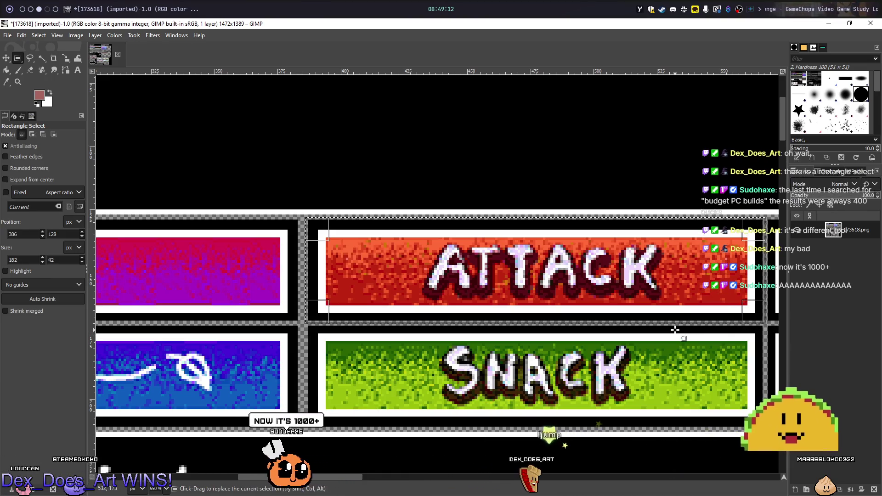
{"action": "key", "text": "ctrl+d"}
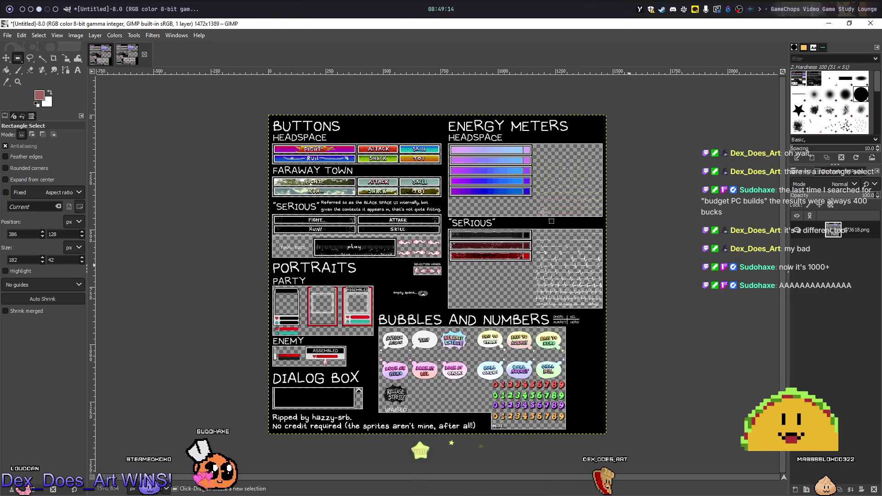
- Discard the accidental duplicate and paste the copied ATTACK button as a new image
{"action": "left_click", "coordinate": [144, 54]}
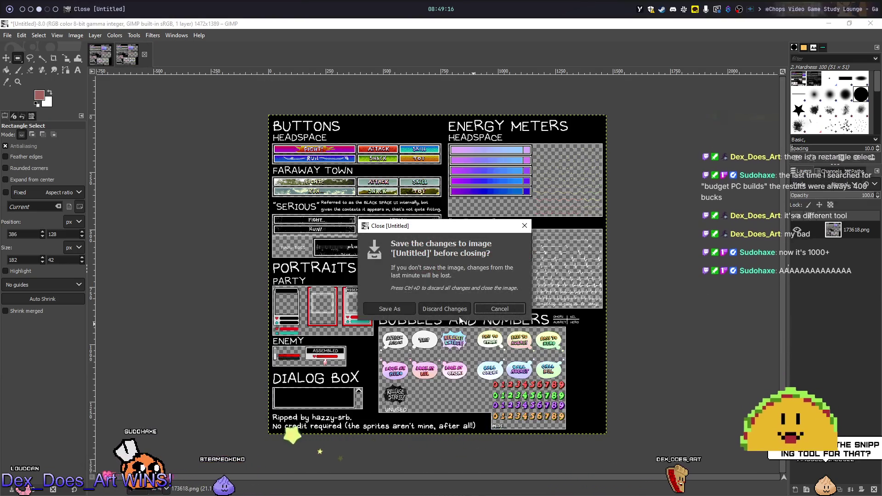
{"action": "left_click", "coordinate": [452, 305]}
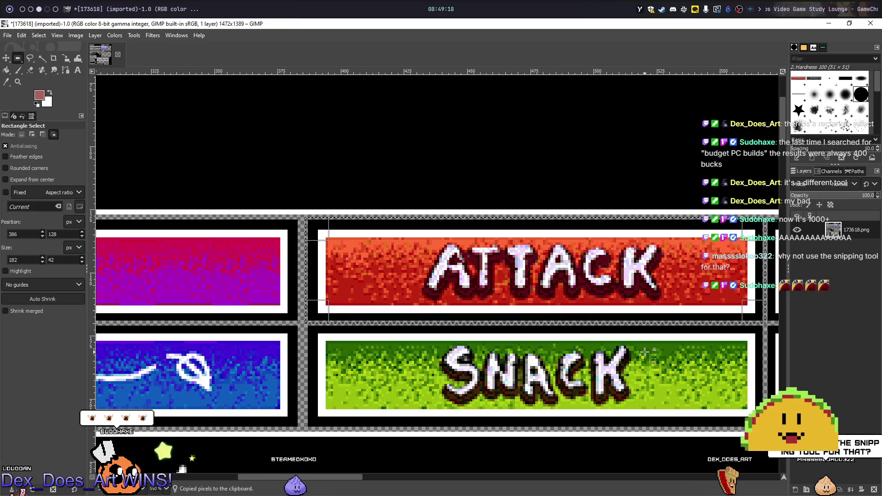
{"action": "key", "text": "ctrl+shift+v"}
{"action": "scroll", "coordinate": [453, 266], "scroll_direction": "up", "scroll_amount": 5}
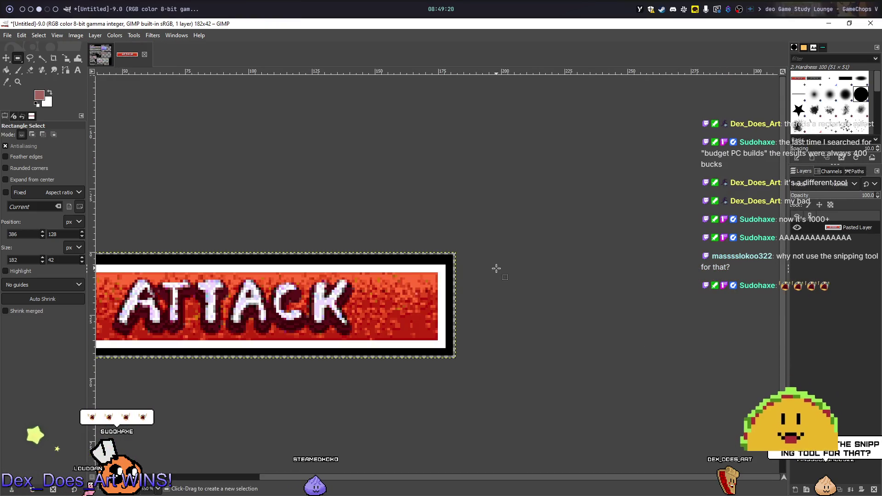
{"action": "scroll", "coordinate": [455, 228], "scroll_direction": "down", "scroll_amount": 3}
- Crop the ATTACK image to content, trimming it to 180×40 pixels
{"action": "left_click", "coordinate": [97, 35]}
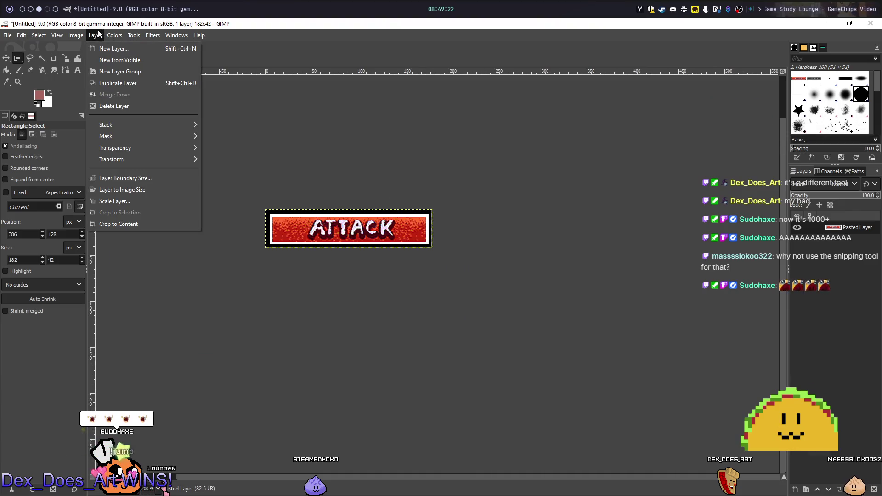
{"action": "mouse_move", "coordinate": [81, 36]}
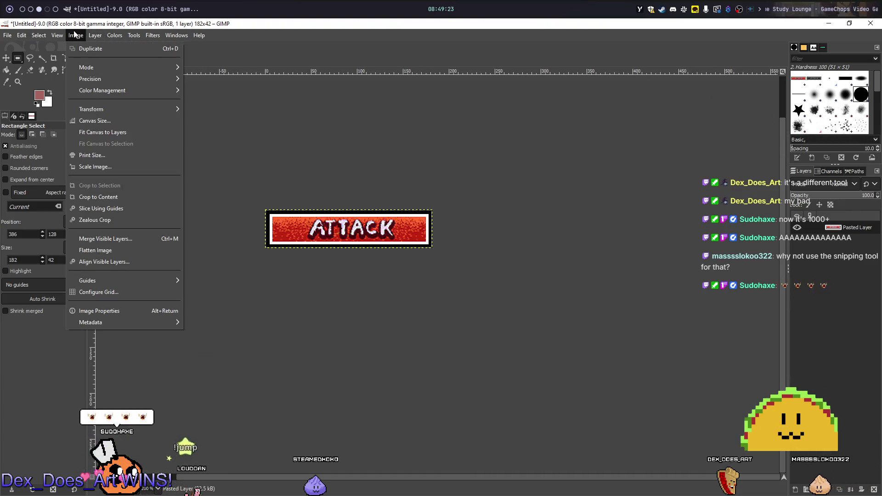
{"action": "left_click", "coordinate": [101, 196]}
{"action": "scroll", "coordinate": [336, 217], "scroll_direction": "up", "scroll_amount": 5}
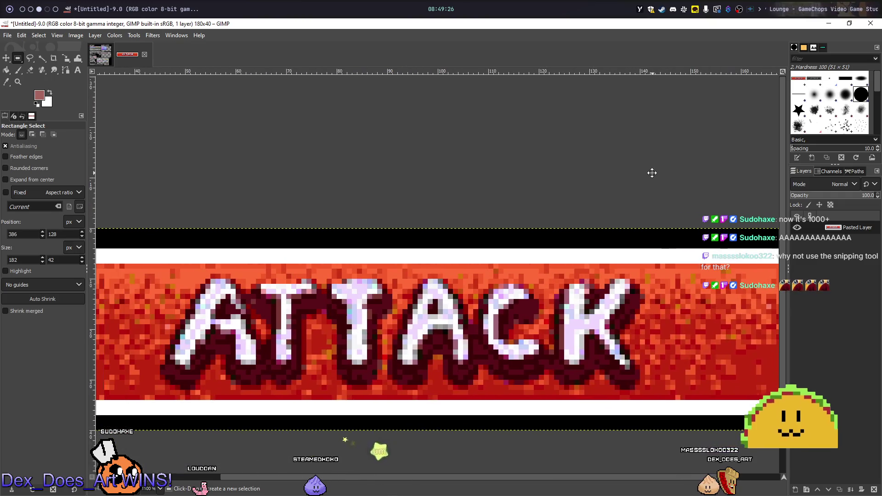
{"action": "scroll", "coordinate": [565, 176], "scroll_direction": "down", "scroll_amount": 4}
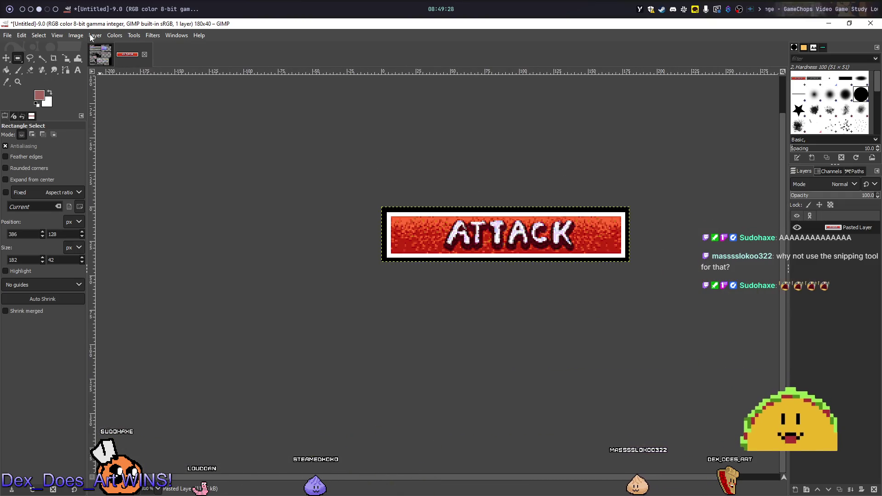
{"action": "left_click", "coordinate": [53, 35]}
- Export the ATTACK button as attack_button.png to the Desktop, confirming the PNG options
{"action": "mouse_move", "coordinate": [7, 36]}
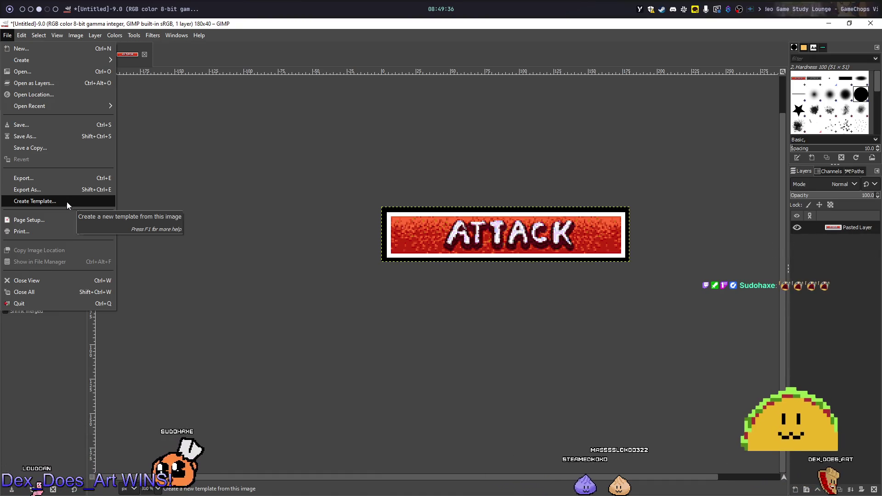
{"action": "left_click", "coordinate": [43, 173]}
{"action": "type", "text": "attack_bu"}
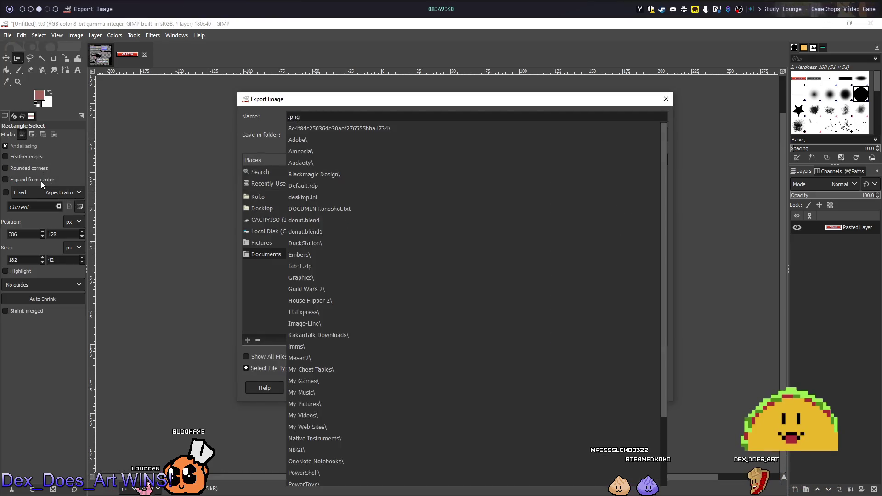
{"action": "type", "text": "tton"}
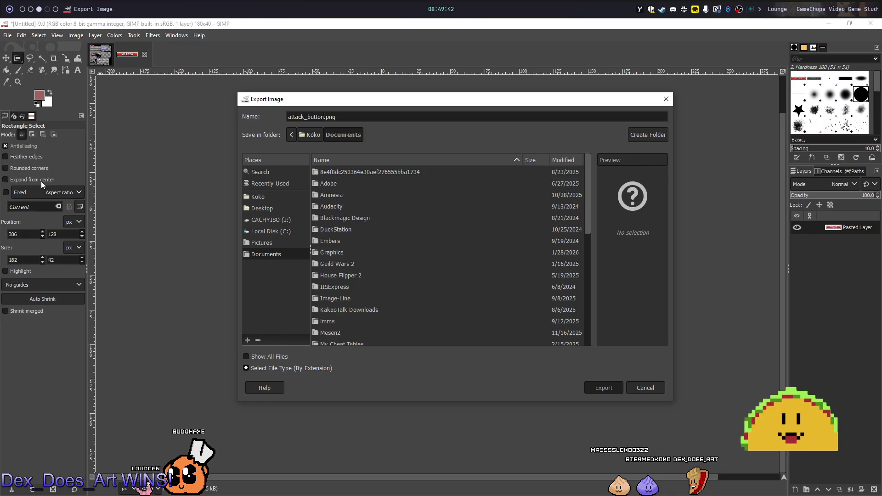
{"action": "key", "text": "Return"}
{"action": "key", "text": "Escape"}
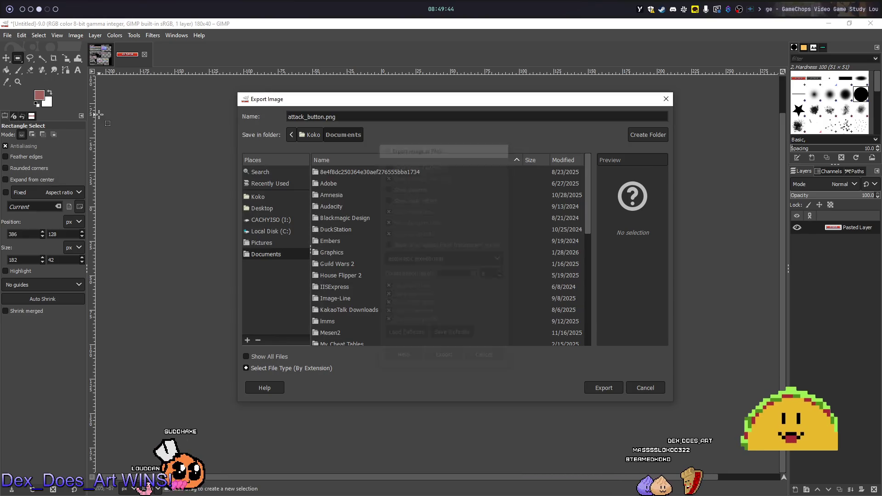
{"action": "left_click", "coordinate": [268, 210]}
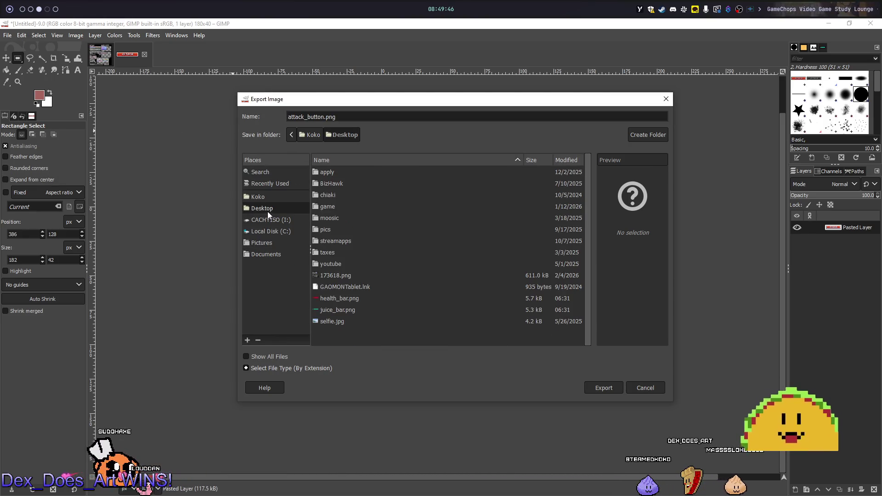
{"action": "left_click", "coordinate": [594, 388]}
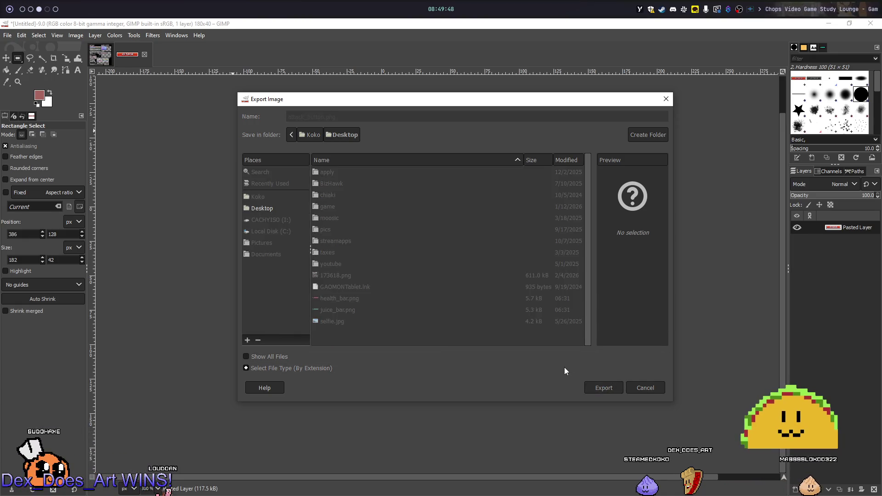
{"action": "left_click", "coordinate": [448, 359]}
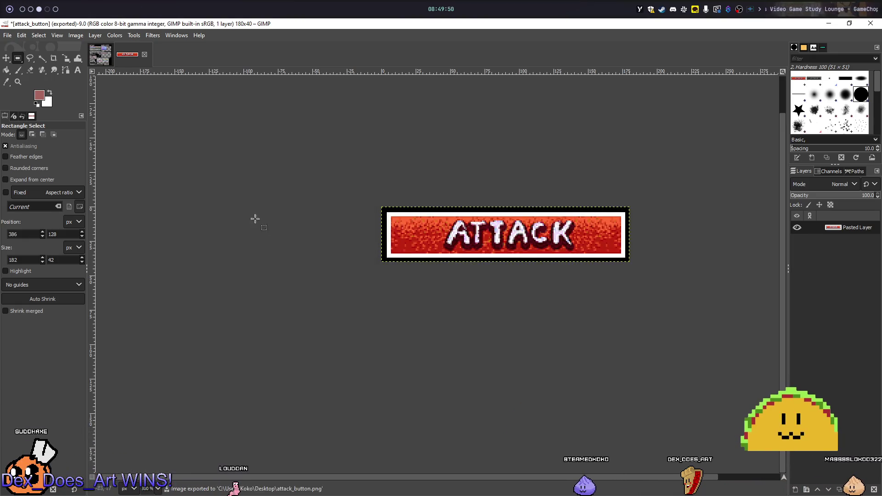
- On the 173618 sheet, clear the old selection, select the SNACK button and copy it
{"action": "left_click", "coordinate": [113, 57]}
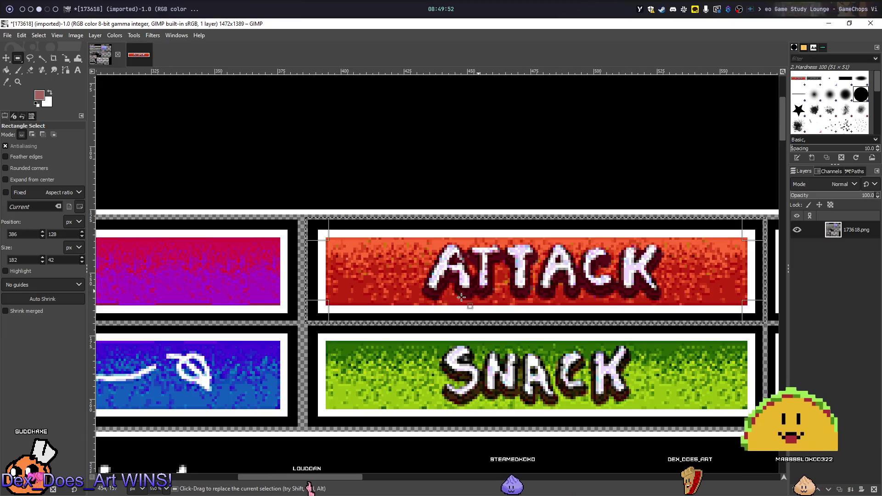
{"action": "key", "text": "ctrl+z"}
{"action": "left_click_drag", "start_coordinate": [347, 330], "coordinate": [348, 274]}
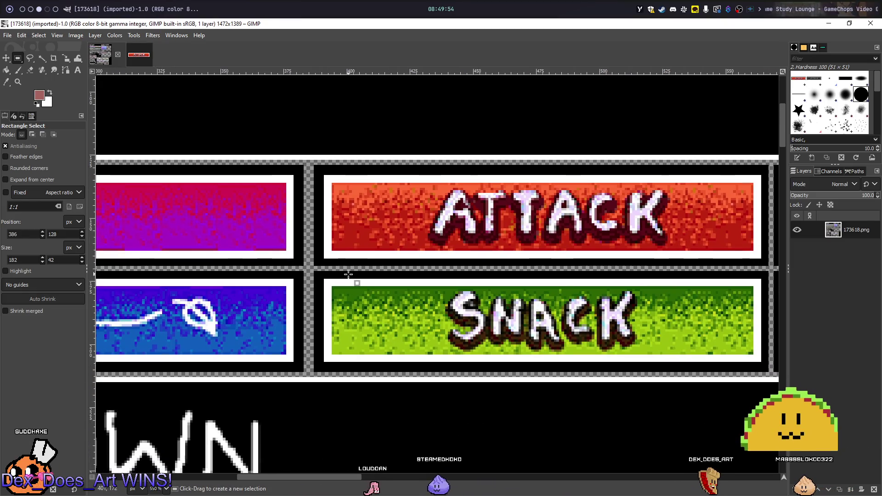
{"action": "left_click_drag", "start_coordinate": [502, 314], "coordinate": [509, 317]}
{"action": "key", "text": "ctrl+z"}
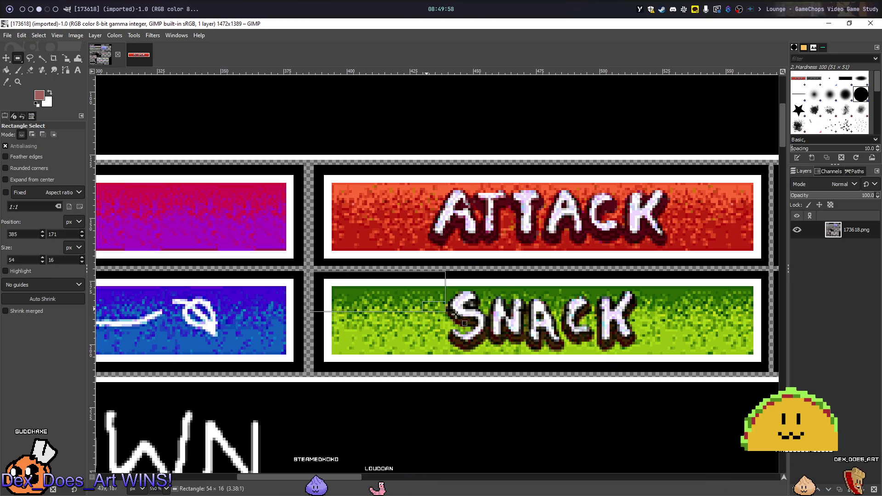
{"action": "key", "text": "ctrl+z"}
{"action": "mouse_move", "coordinate": [307, 269]}
{"action": "left_mouse_down"}
{"action": "mouse_move", "coordinate": [407, 294]}
{"action": "mouse_move", "coordinate": [437, 330]}
{"action": "mouse_move", "coordinate": [441, 384]}
{"action": "mouse_move", "coordinate": [453, 375]}
{"action": "left_mouse_up"}
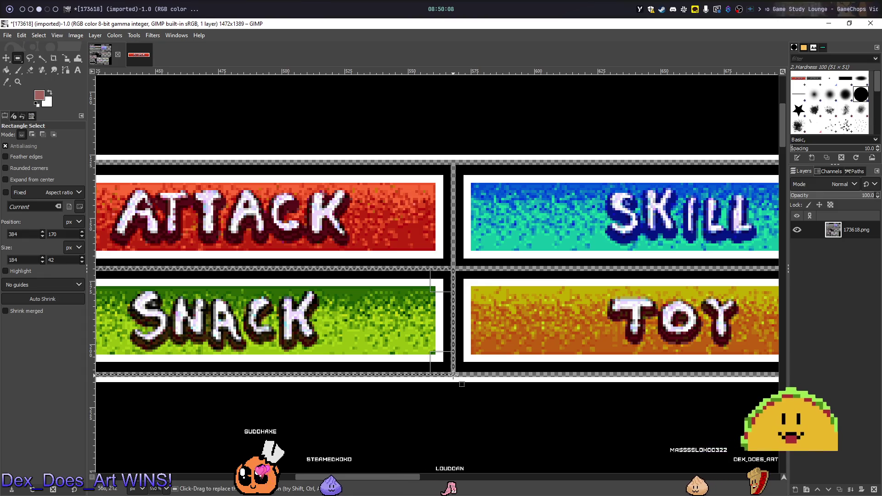
{"action": "key", "text": "ctrl+c"}
{"action": "key", "text": "ctrl+shift+v"}
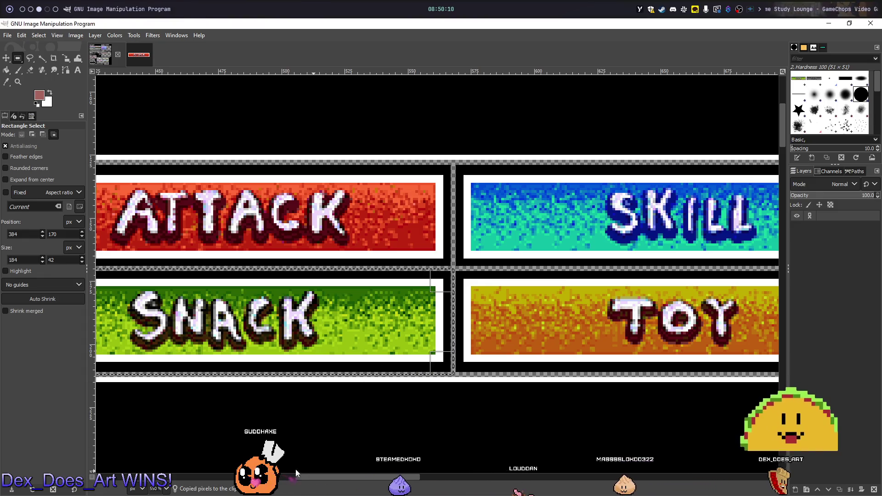
- Crop the pasted SNACK image to content, trimming it to 180×40 pixels
{"action": "left_click", "coordinate": [76, 36]}
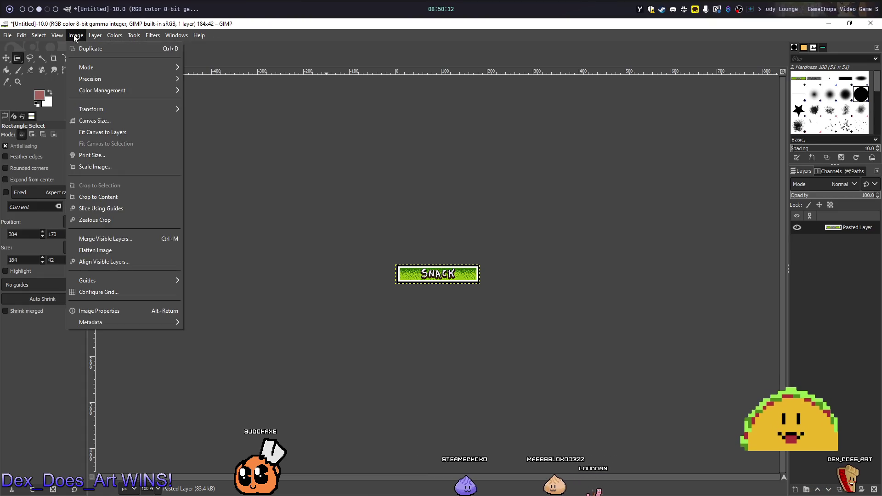
{"action": "left_click", "coordinate": [114, 198]}
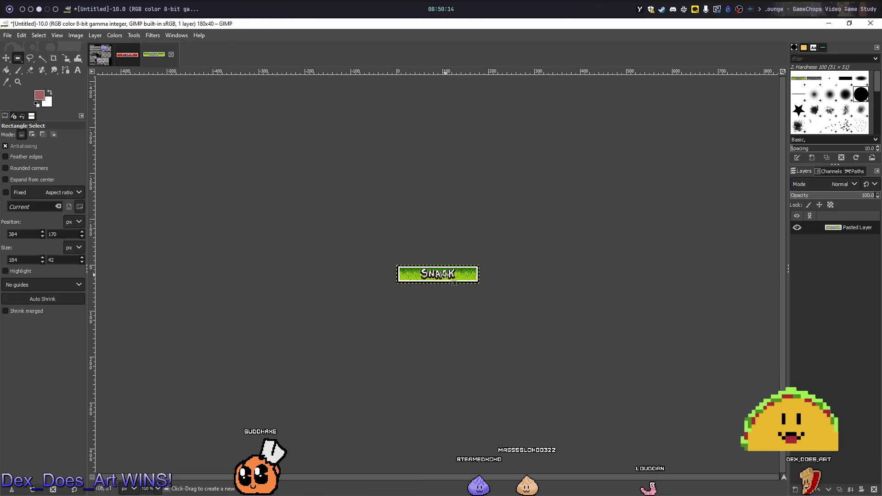
{"action": "scroll", "coordinate": [437, 292], "scroll_direction": "up", "scroll_amount": 5}
{"action": "scroll", "coordinate": [436, 293], "scroll_direction": "down", "scroll_amount": 2}
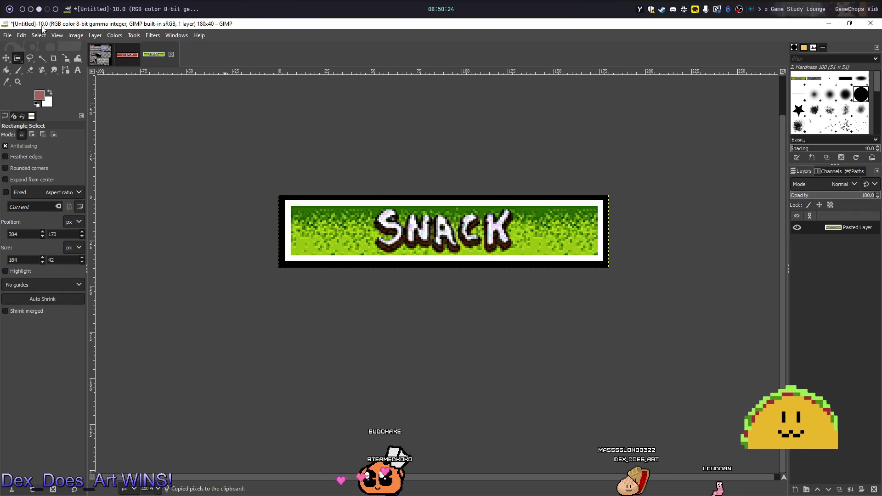
{"action": "left_click", "coordinate": [7, 35]}
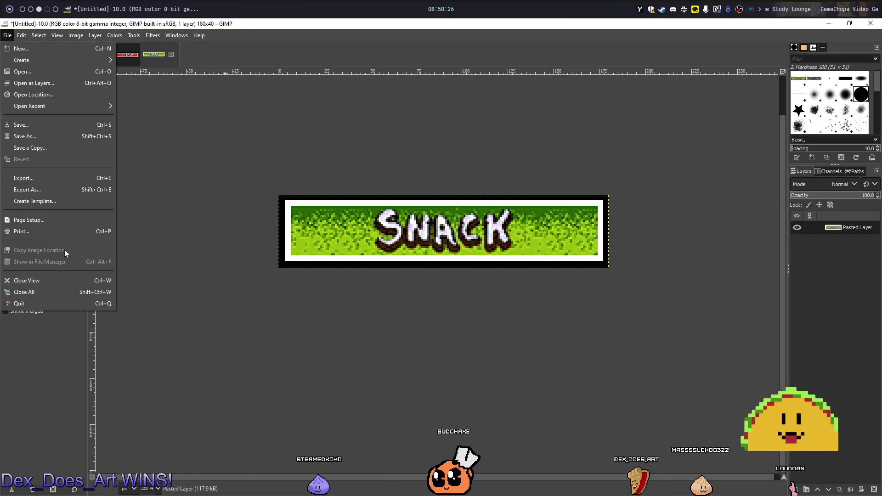
- Open GIMP's Preferences dialog from the Edit menu
{"action": "mouse_move", "coordinate": [37, 33]}
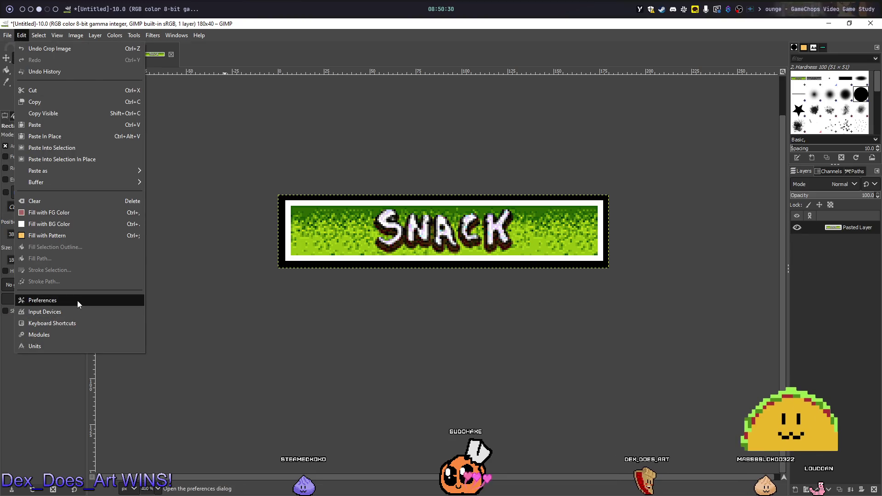
{"action": "left_click", "coordinate": [77, 300]}
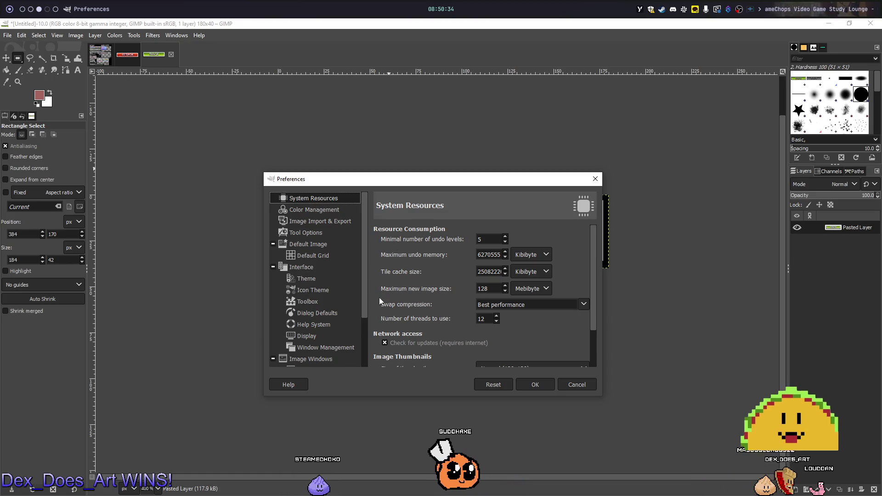
{"action": "scroll", "coordinate": [315, 228], "scroll_direction": "down", "scroll_amount": 3}
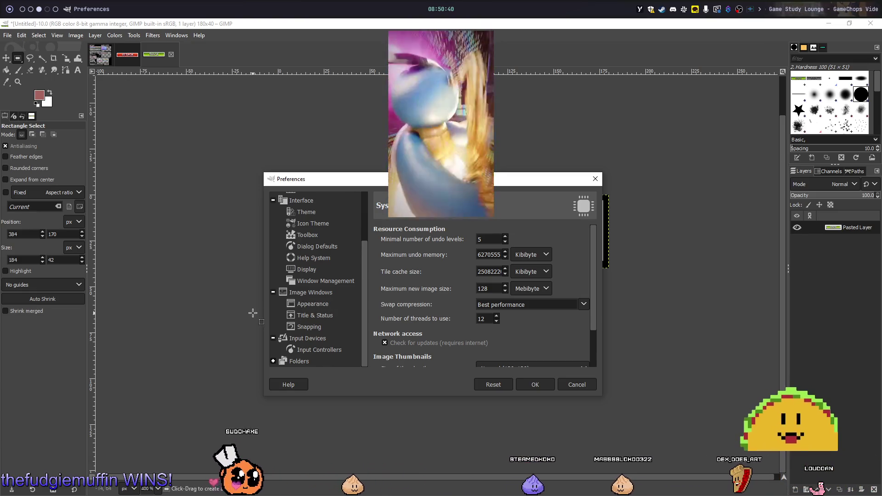
{"action": "scroll", "coordinate": [306, 313], "scroll_direction": "up", "scroll_amount": 3}
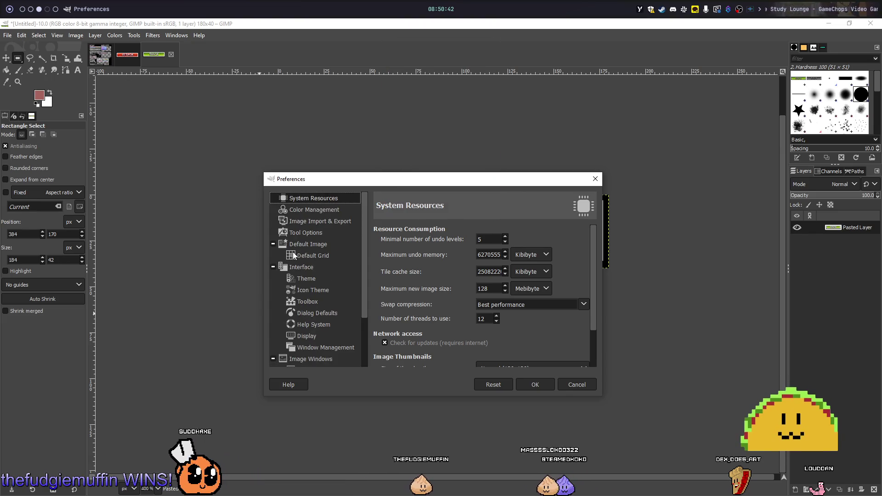
- Collapse the Default Image, Interface and Image Windows categories in the Preferences tree
{"action": "left_click", "coordinate": [274, 244]}
{"action": "left_click", "coordinate": [273, 255]}
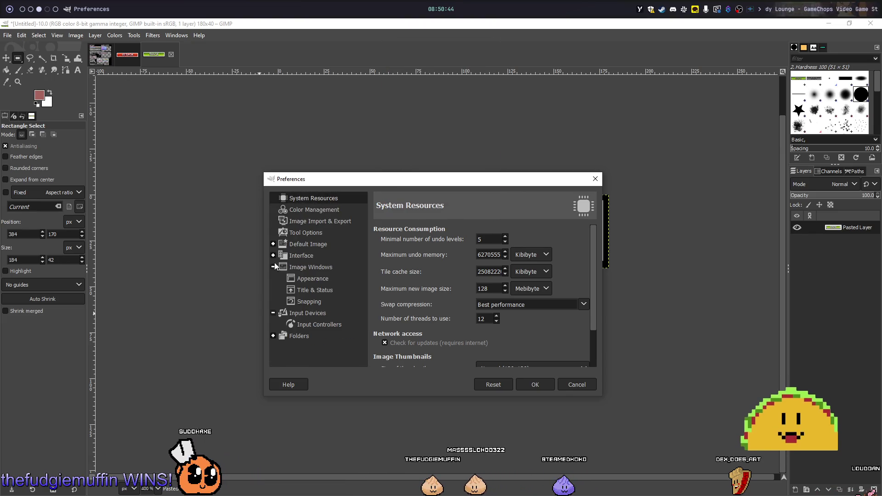
{"action": "left_click", "coordinate": [272, 269]}
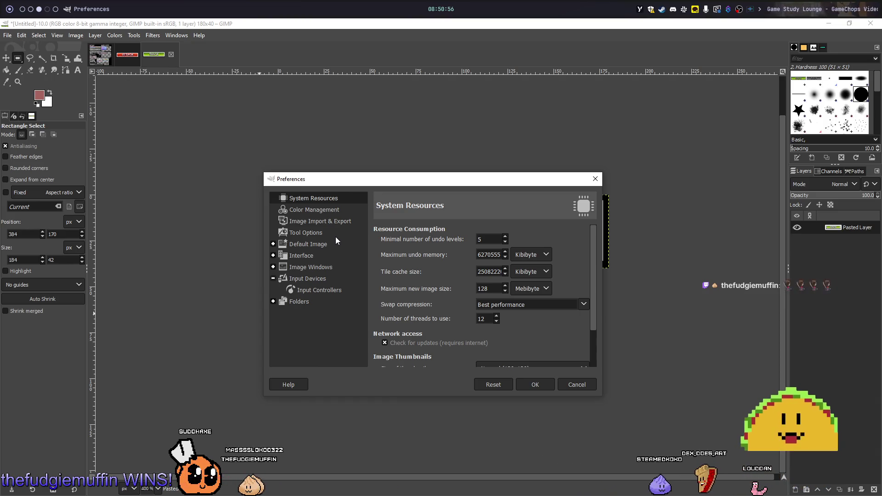
{"action": "scroll", "coordinate": [390, 274], "scroll_direction": "down", "scroll_amount": 5}
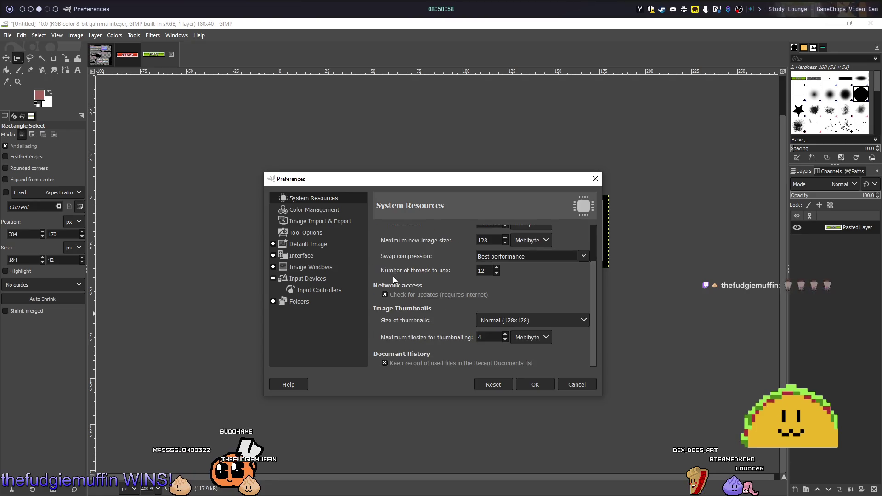
{"action": "scroll", "coordinate": [393, 276], "scroll_direction": "up", "scroll_amount": 5}
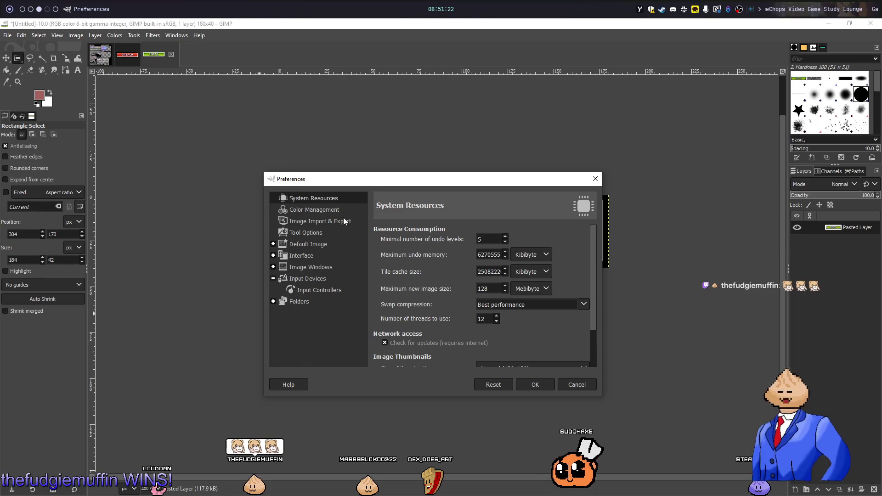
- Look through the Input Devices, Image Import & Export and Tool Options pages, then close Preferences
{"action": "left_click", "coordinate": [340, 277]}
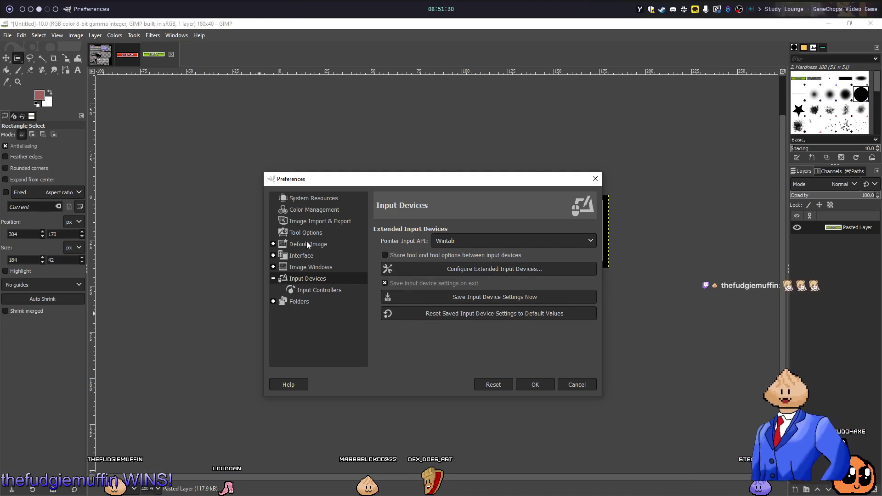
{"action": "left_click", "coordinate": [318, 224]}
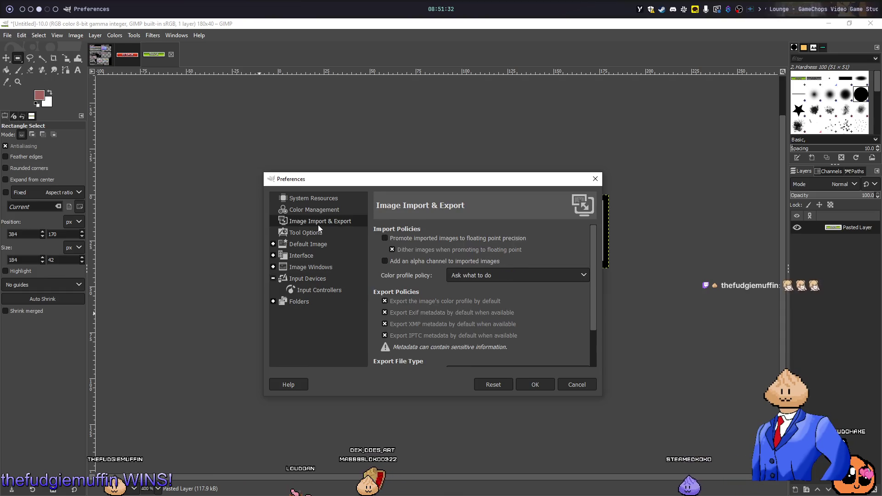
{"action": "left_click", "coordinate": [319, 233]}
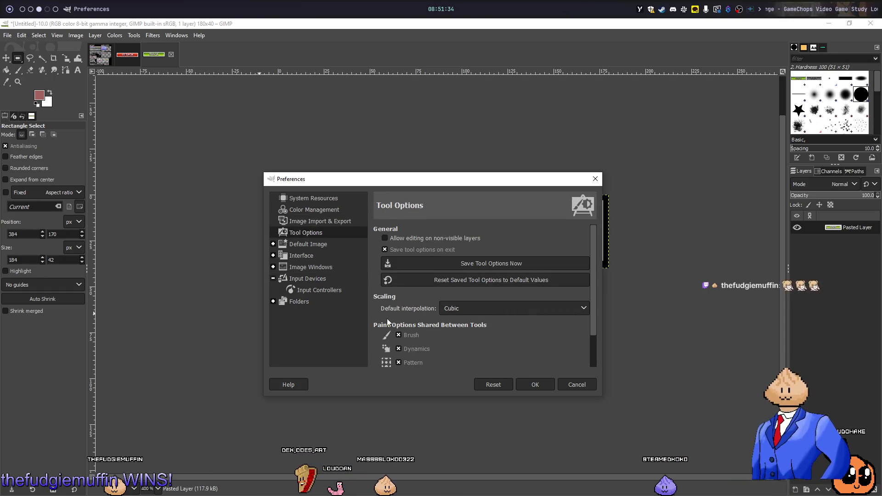
{"action": "scroll", "coordinate": [386, 319], "scroll_direction": "down", "scroll_amount": 2}
{"action": "key", "text": "Escape"}
{"action": "left_click", "coordinate": [7, 34]}
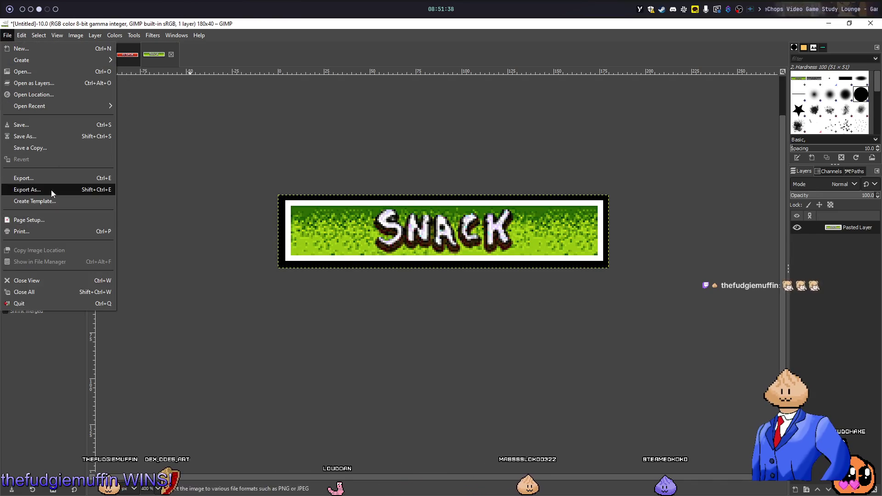
- Filter the Keyboard Shortcuts editor for 'crop to' and select Crop to Content's shortcut cell
{"action": "mouse_move", "coordinate": [26, 36]}
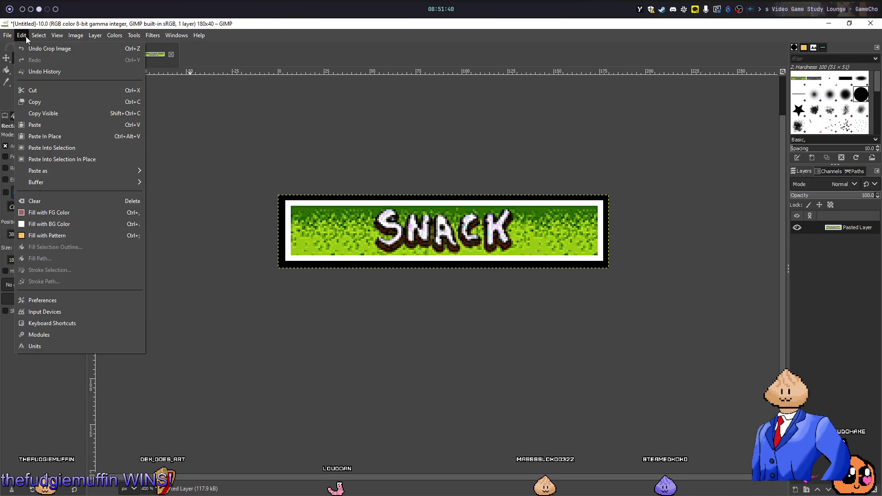
{"action": "left_click", "coordinate": [66, 326]}
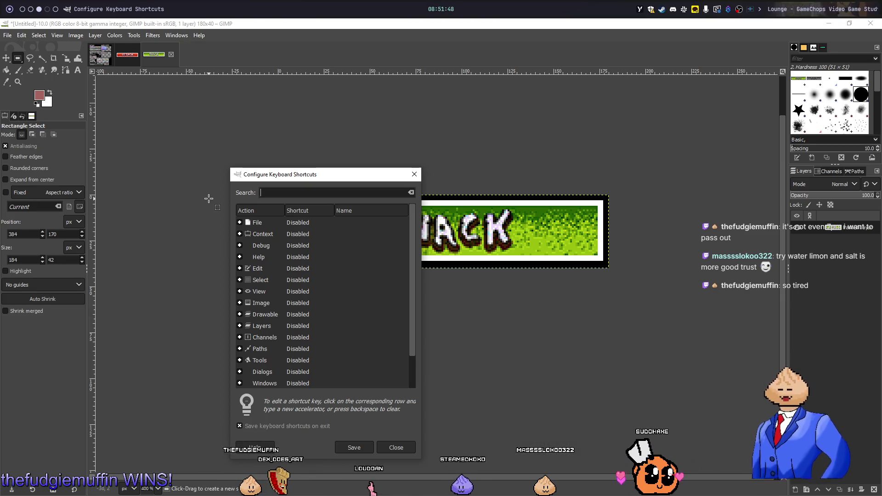
{"action": "type", "text": "c"}
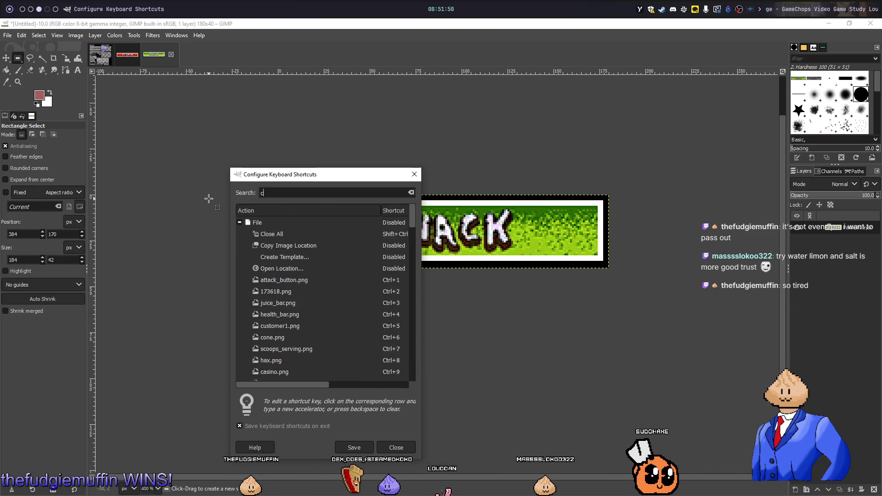
{"action": "type", "text": "ropto"}
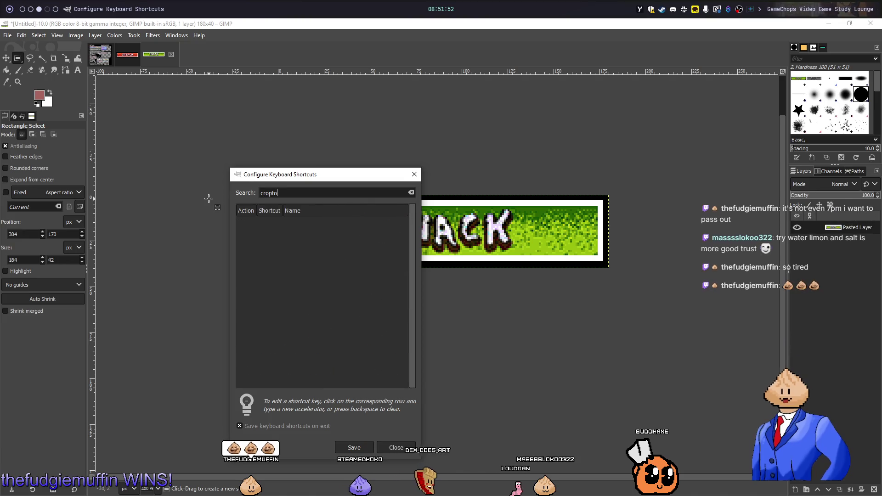
{"action": "key", "text": "BackSpace"}
{"action": "type", "text": "t"}
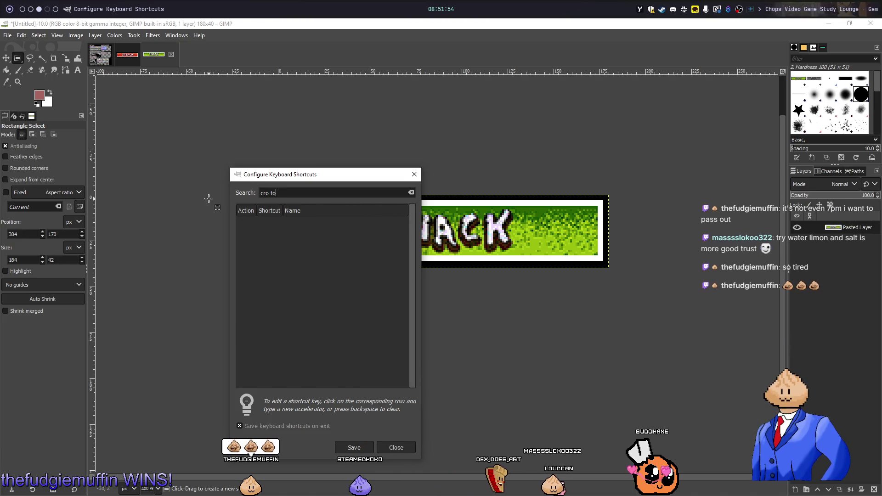
{"action": "key", "text": "BackSpace"}
{"action": "type", "text": "to"}
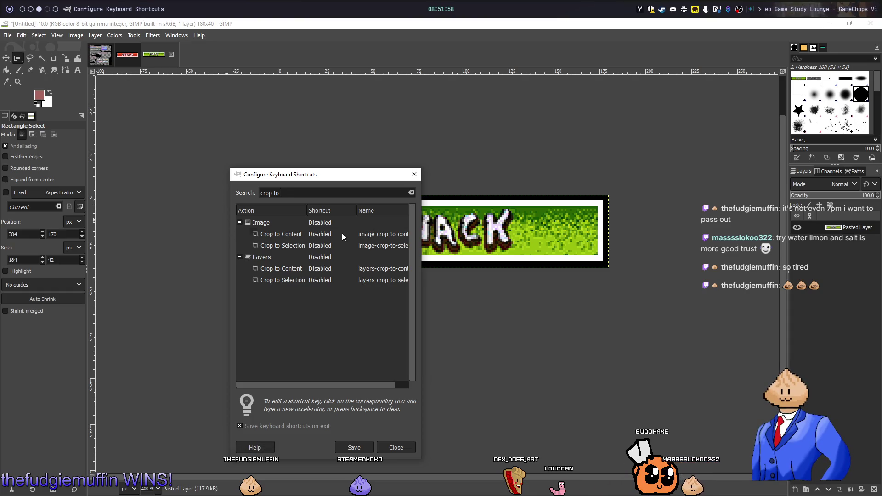
{"action": "left_click", "coordinate": [327, 234]}
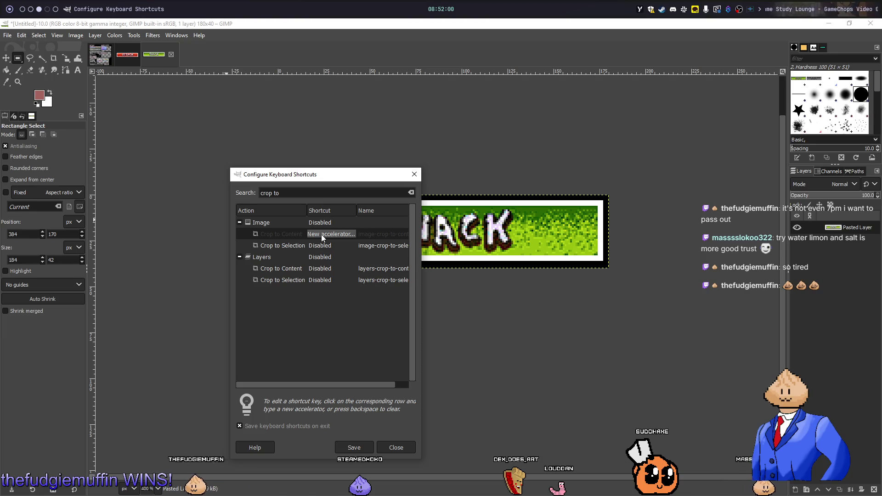
- Give Crop to Content Shift+Ctrl+C, reassigning it from Copy Visible, then close the editor
{"action": "key", "text": "shift+ctrl+c"}
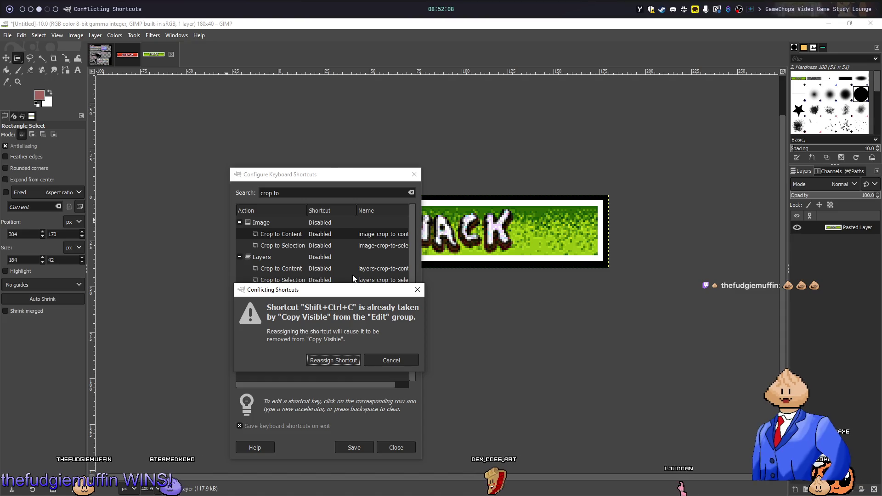
{"action": "left_click", "coordinate": [348, 363]}
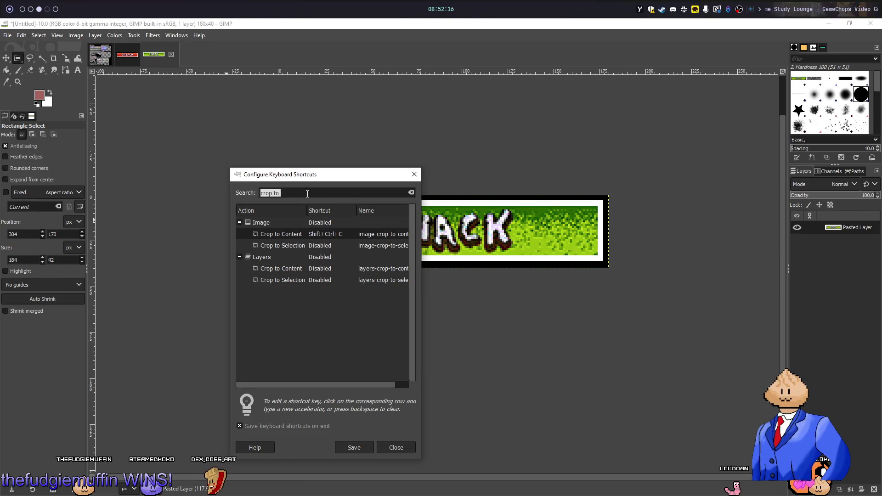
{"action": "type", "text": "copy visi"}
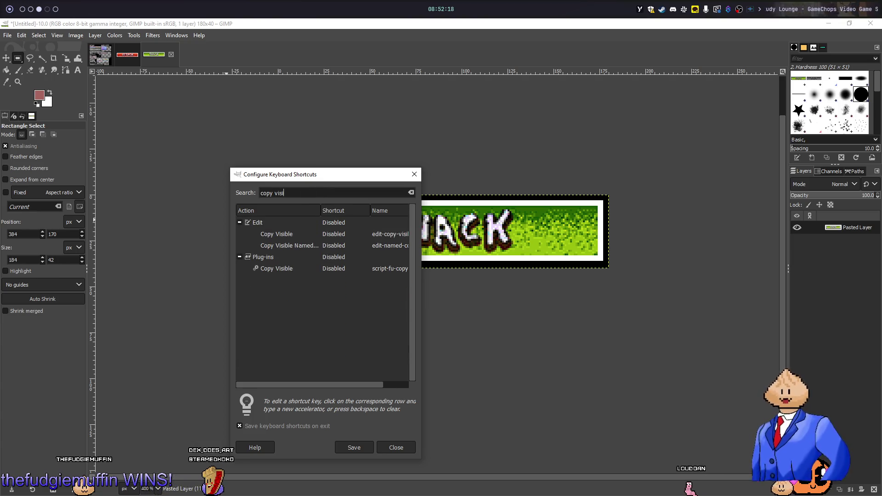
{"action": "left_click", "coordinate": [333, 234]}
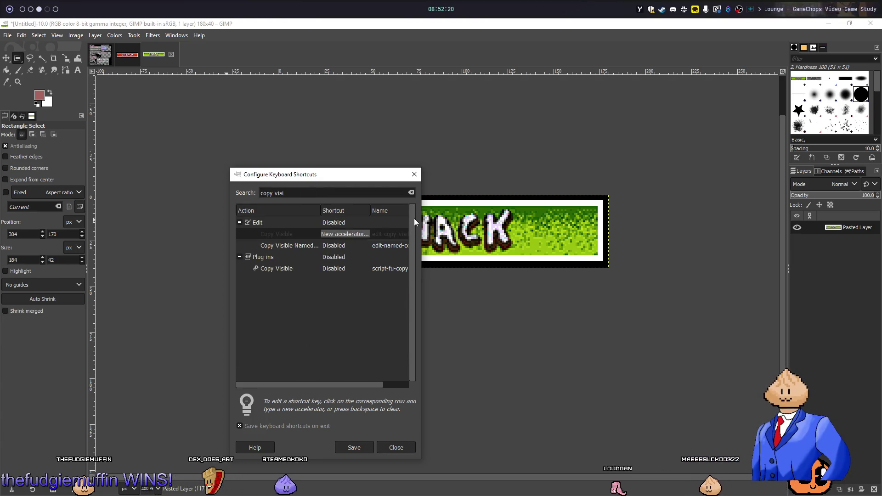
{"action": "left_click", "coordinate": [414, 174]}
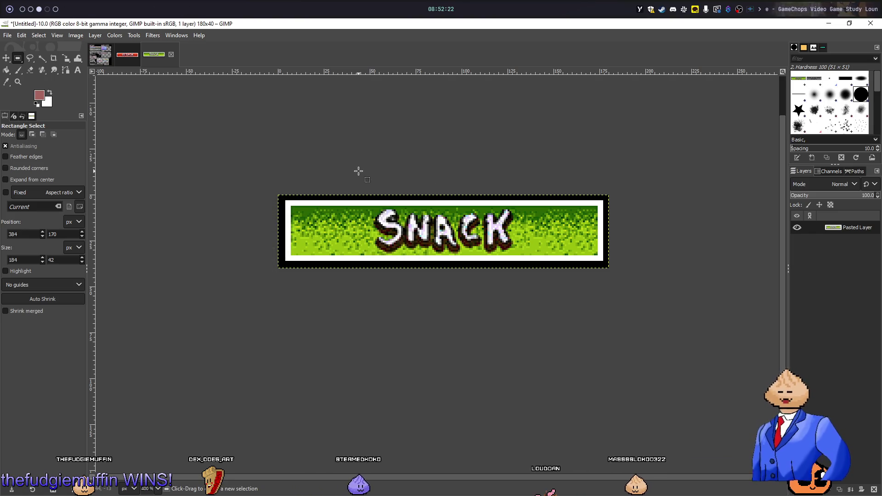
- Export the SNACK button as snack_button.png with default PNG options and close its tab
{"action": "key", "text": "ctrl+shift+e"}
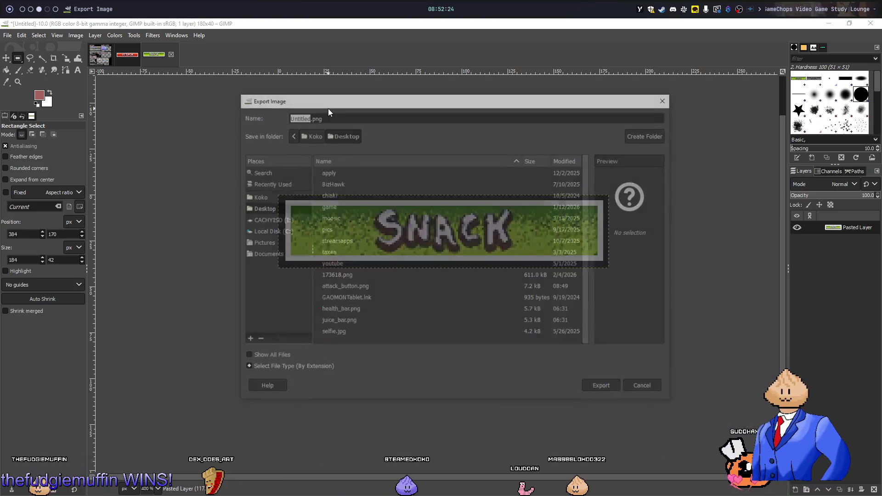
{"action": "type", "text": "snack_butto"}
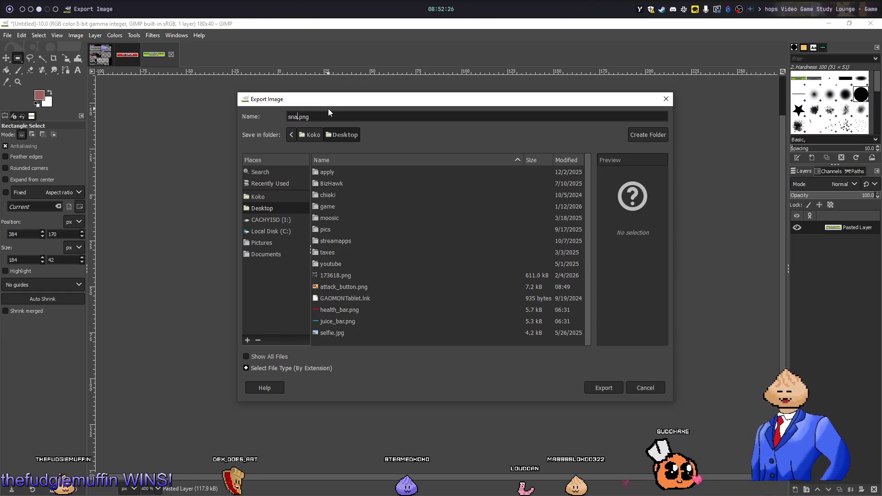
{"action": "type", "text": "n"}
{"action": "key", "text": "Return"}
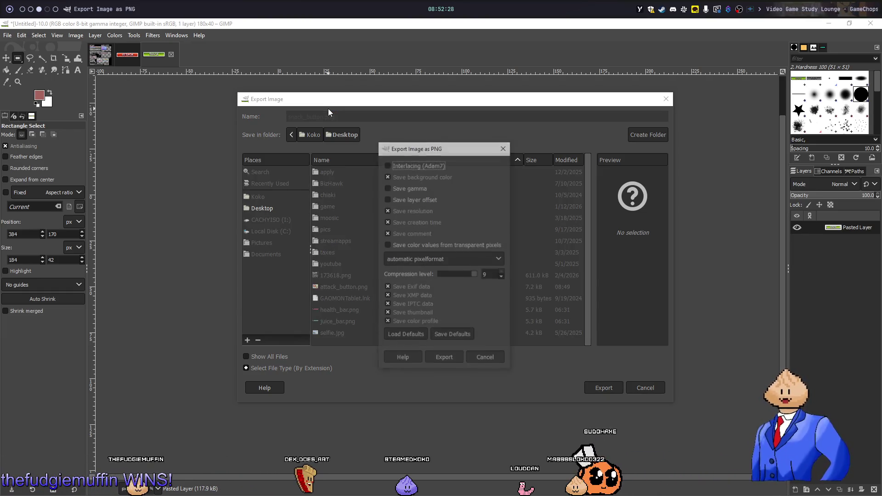
{"action": "left_click", "coordinate": [458, 363]}
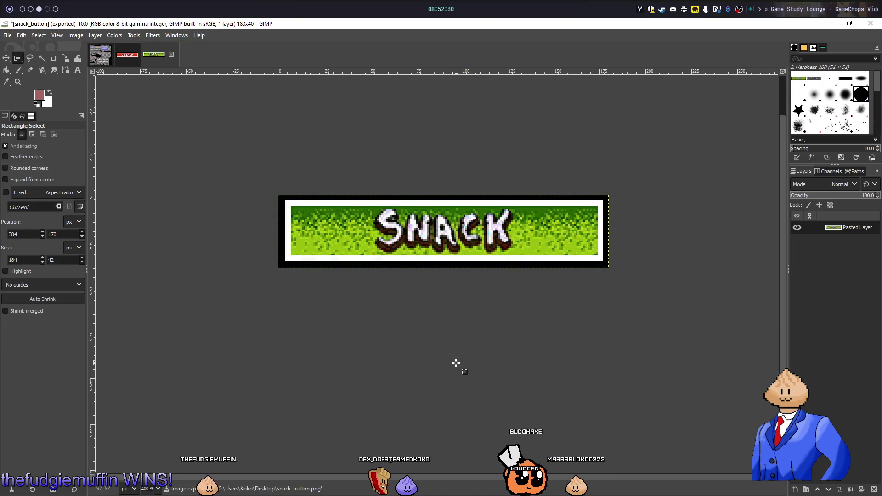
{"action": "left_click", "coordinate": [172, 55]}
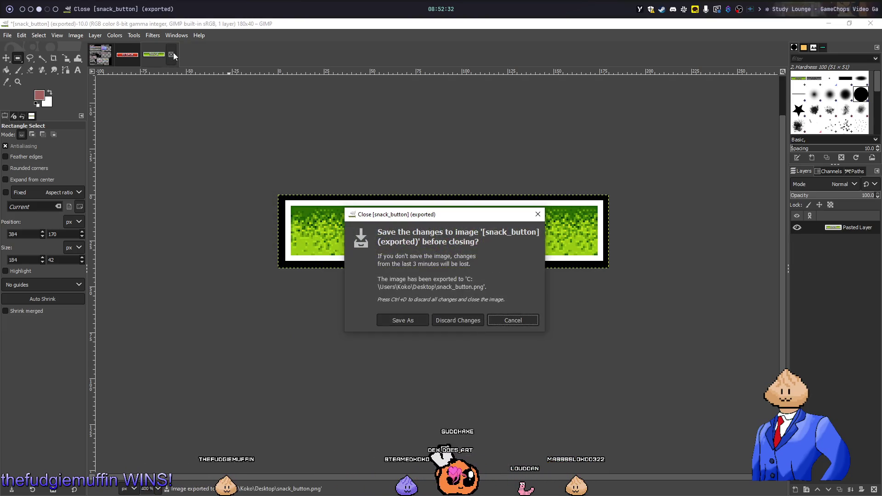
- Close the snack_button and ATTACK images discarding changes, then undo the selection on 173618
{"action": "left_click", "coordinate": [469, 321]}
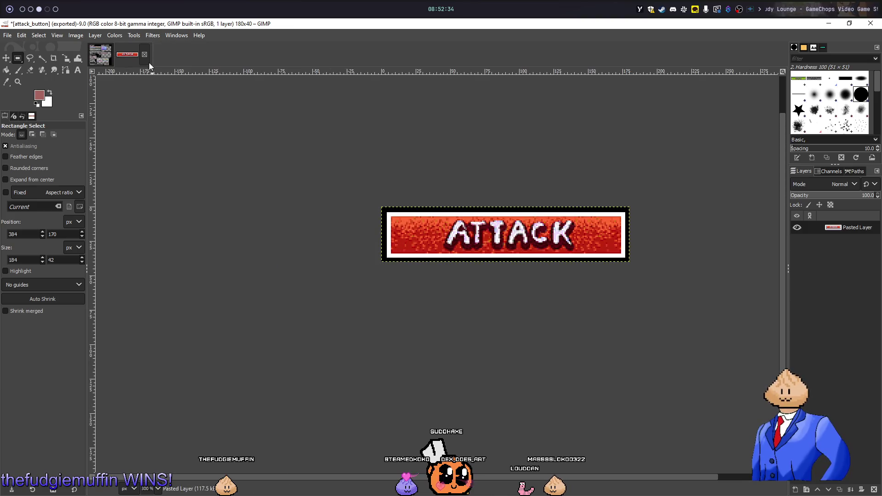
{"action": "left_click", "coordinate": [144, 54]}
{"action": "left_click", "coordinate": [466, 320]}
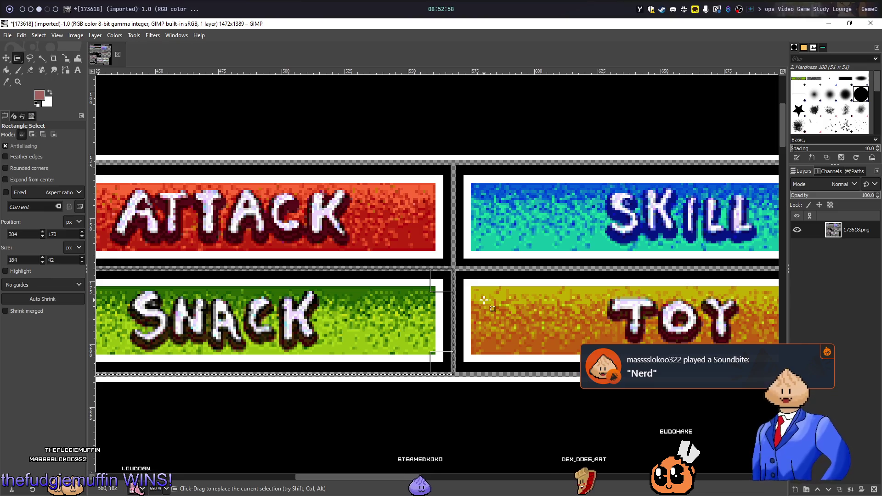
{"action": "key", "text": "ctrl+z"}
{"action": "scroll", "coordinate": [436, 229], "scroll_direction": "right", "scroll_amount": 3}
{"action": "scroll", "coordinate": [437, 229], "scroll_direction": "down", "scroll_amount": 1}
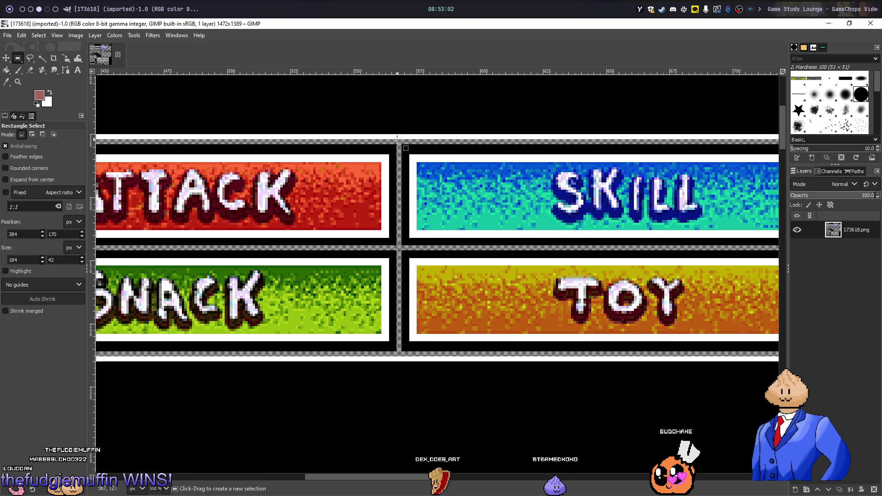
- Select the SKILL button on the 173618 sheet, copy it and paste it as a new image
{"action": "mouse_move", "coordinate": [723, 206]}
{"action": "left_mouse_down"}
{"action": "mouse_move", "coordinate": [771, 228]}
{"action": "mouse_move", "coordinate": [742, 249]}
{"action": "left_mouse_up"}
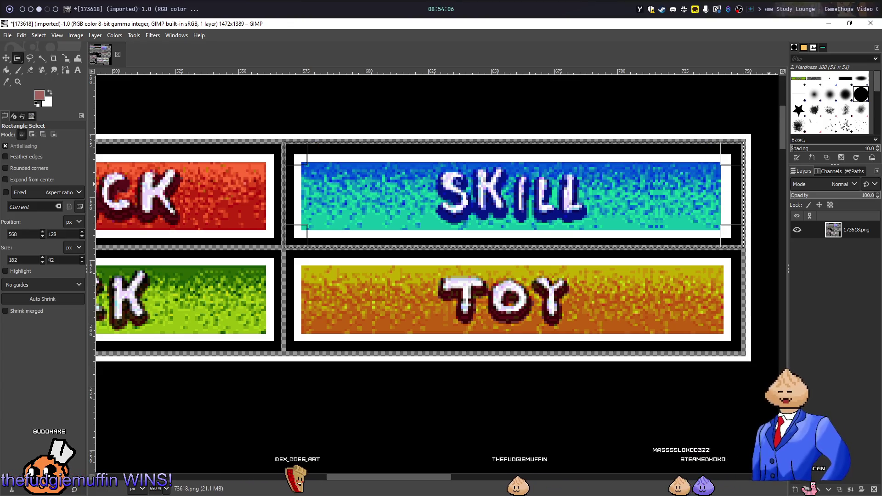
{"action": "key", "text": "ctrl+c"}
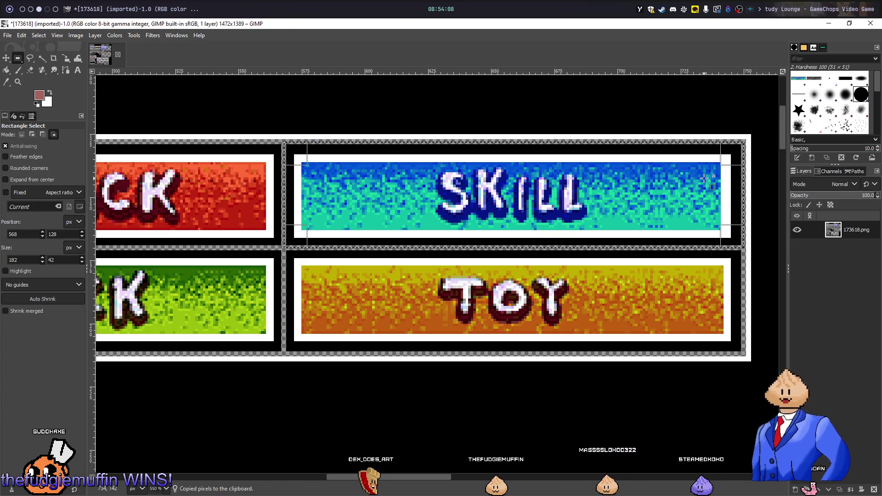
{"action": "key", "text": "ctrl+shift+v"}
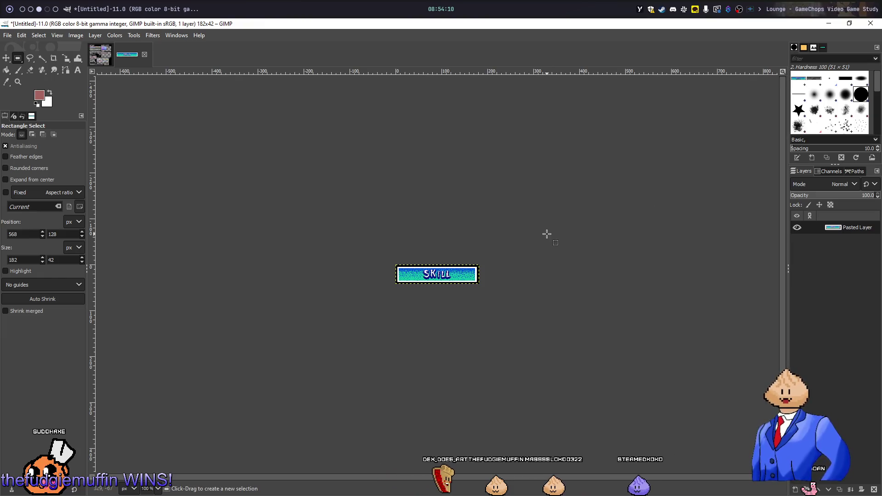
- Crop the new image to content and export it as skill_button.png
{"action": "key", "text": "ctrl+shift+c"}
{"action": "key", "text": "ctrl+shift+e"}
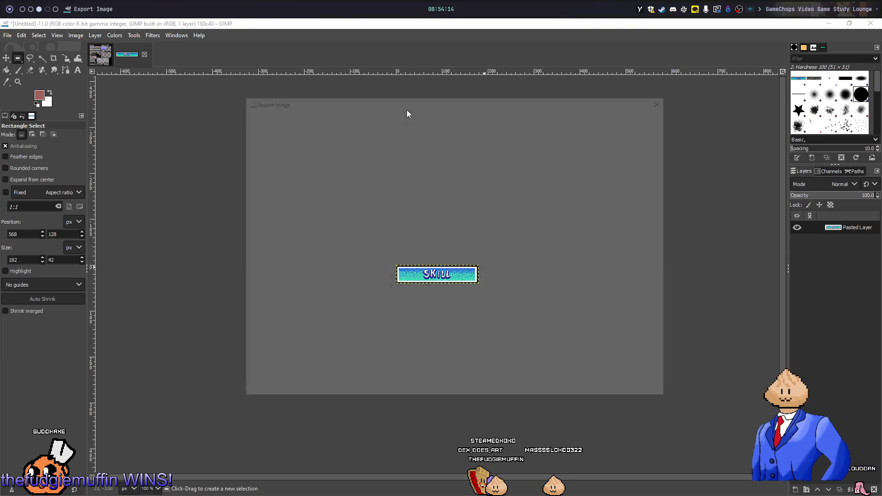
{"action": "type", "text": "skill_but"}
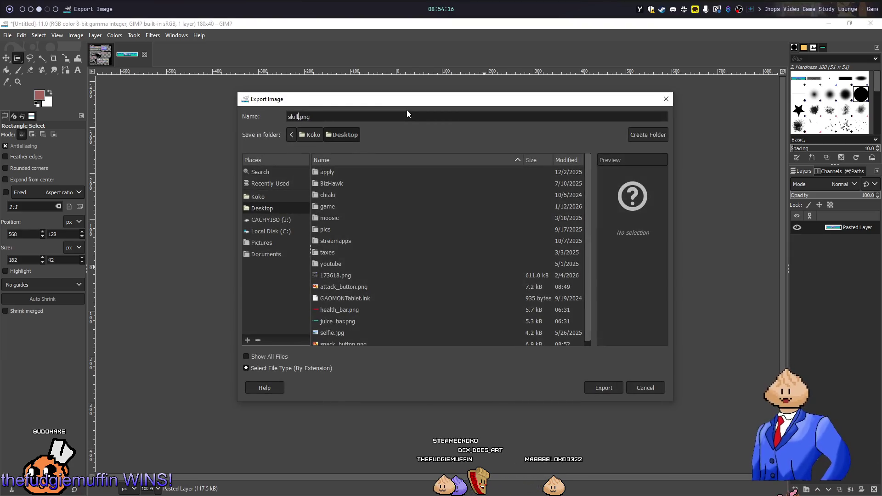
{"action": "type", "text": "ton"}
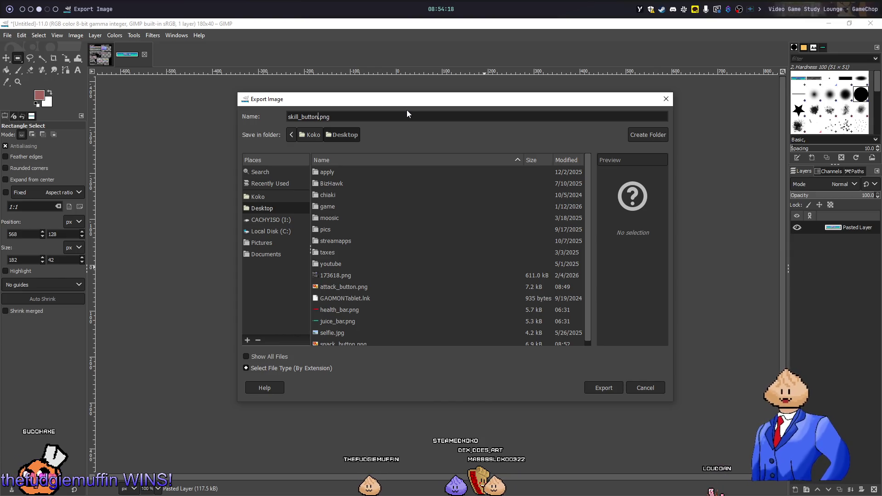
{"action": "key", "text": "Return"}
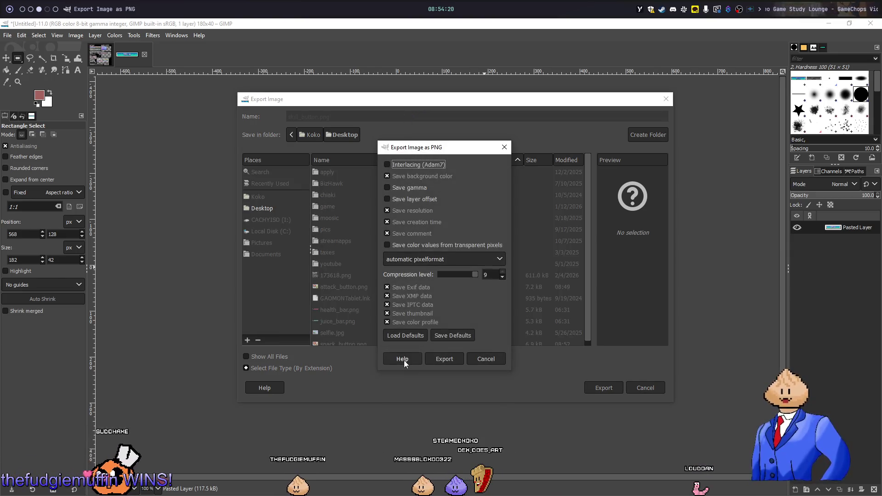
{"action": "left_click", "coordinate": [447, 364]}
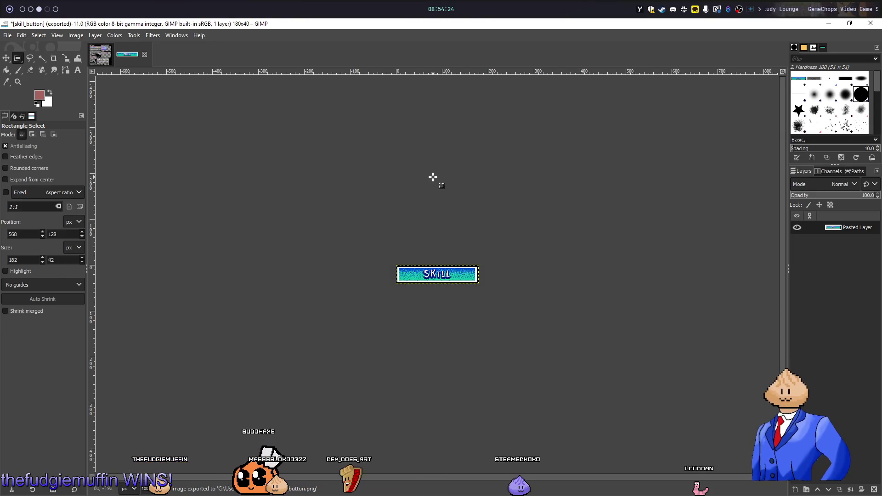
- Close the skill_button image without saving, returning to the 173618 sheet
{"action": "key", "text": "alt+1"}
{"action": "key", "text": "alt+3"}
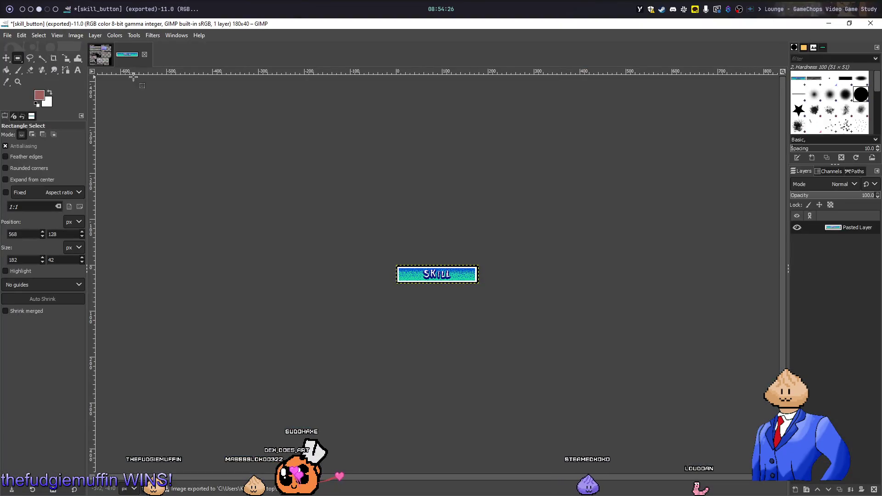
{"action": "left_click", "coordinate": [144, 54]}
{"action": "left_click", "coordinate": [468, 317]}
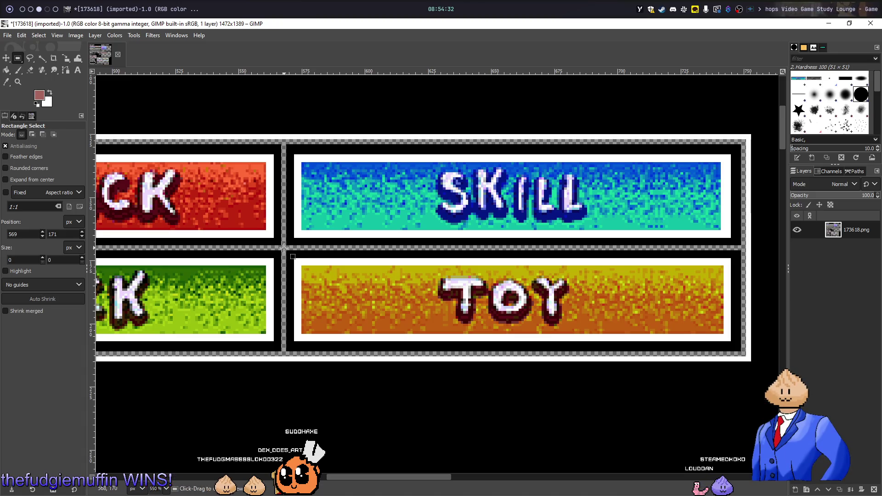
- Copy the TOY button from the sheet into a new image cropped to its 180×40 content
{"action": "mouse_move", "coordinate": [418, 301]}
{"action": "left_mouse_down"}
{"action": "mouse_move", "coordinate": [696, 377]}
{"action": "mouse_move", "coordinate": [744, 354]}
{"action": "left_mouse_up"}
{"action": "key", "text": "ctrl+c"}
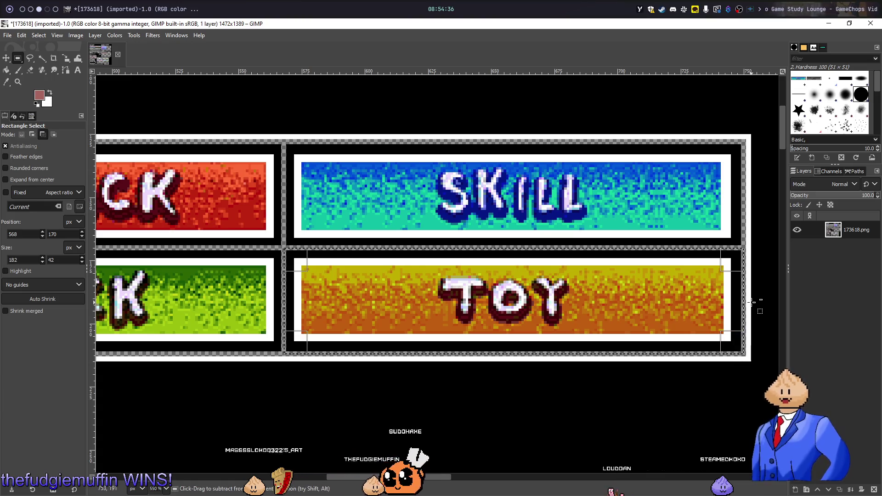
{"action": "key", "text": "ctrl+shift+v"}
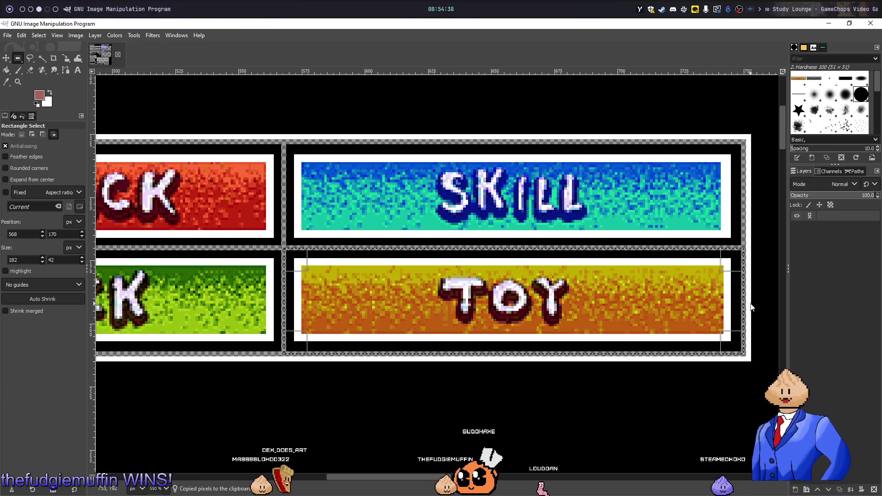
{"action": "key", "text": "ctrl+shift+c"}
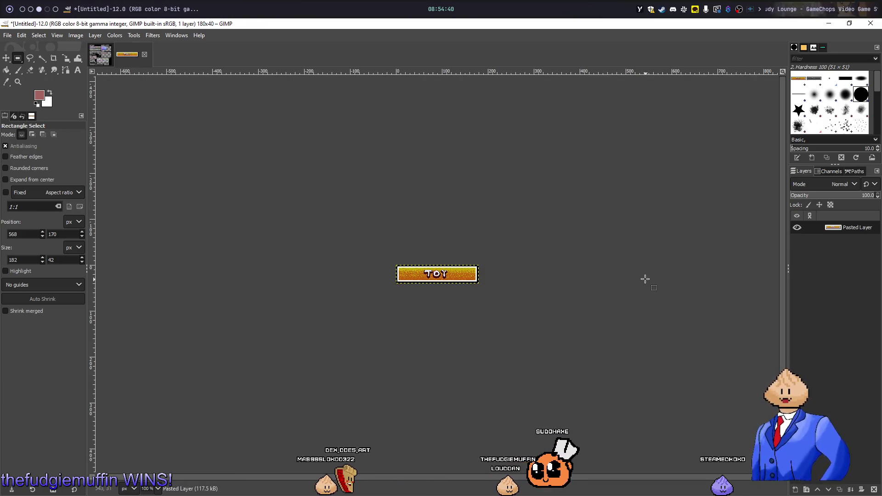
- Export the TOY image as toy_button.png, skip saving, and switch to the notes
{"action": "key", "text": "ctrl+shift+e"}
{"action": "key", "text": "Escape"}
{"action": "key", "text": "ctrl+shift+e"}
{"action": "type", "text": "toy_bu"}
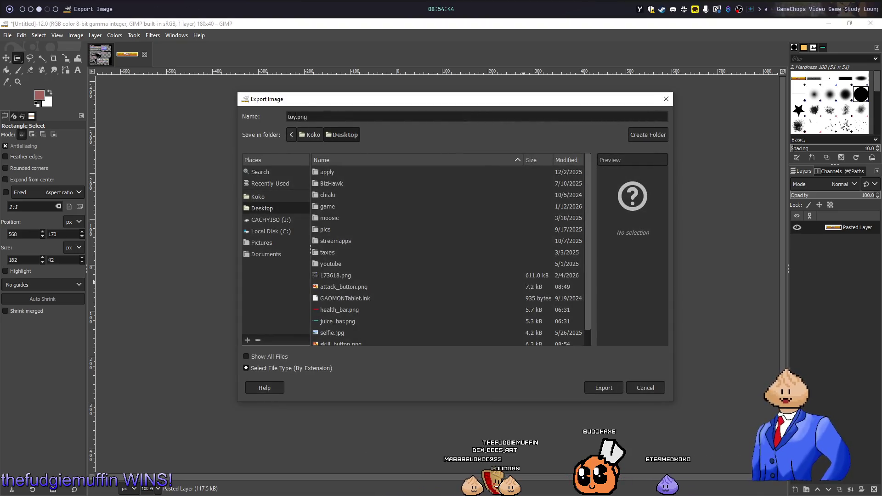
{"action": "type", "text": "tton"}
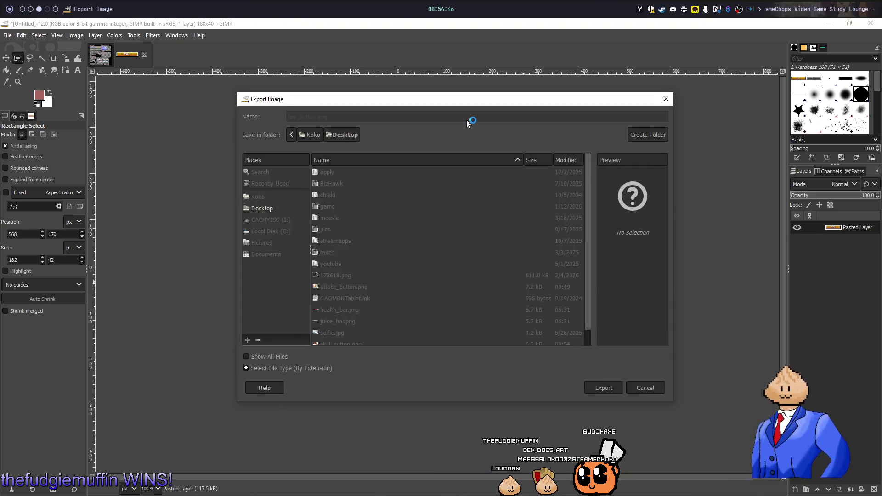
{"action": "key", "text": "Return"}
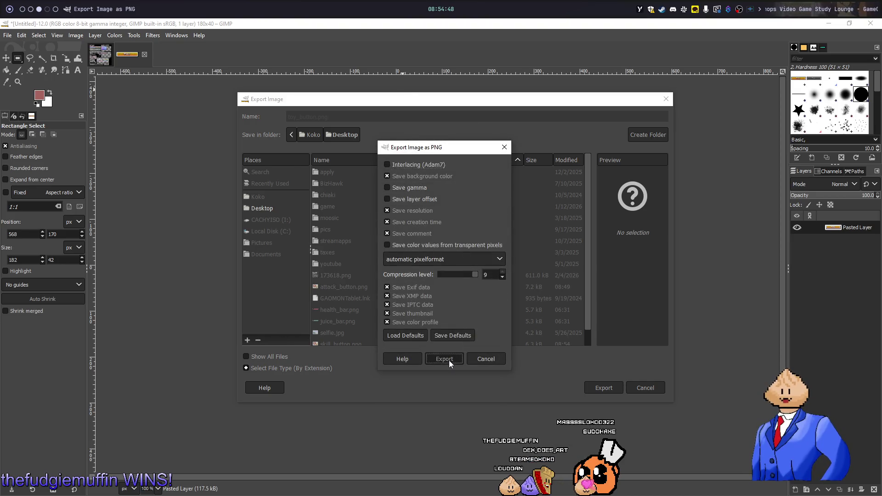
{"action": "left_click", "coordinate": [449, 360]}
{"action": "key", "text": "ctrl+s"}
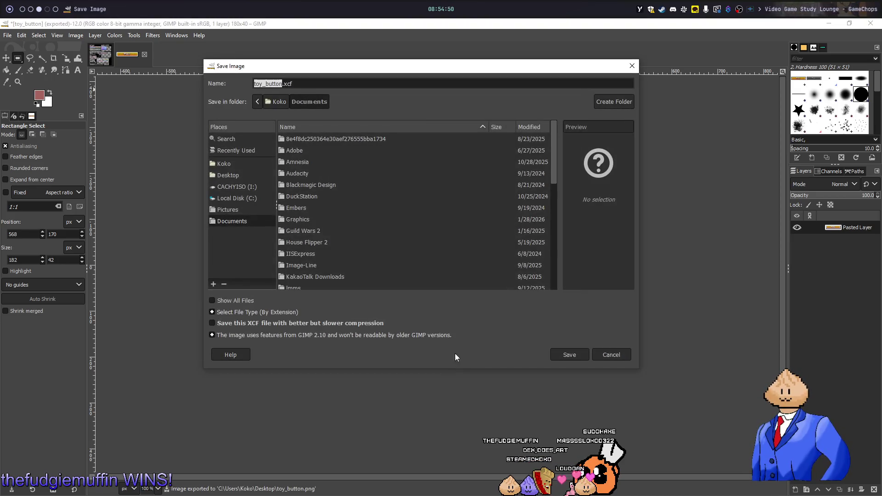
{"action": "key", "text": "Escape"}
{"action": "key", "text": "alt+1"}
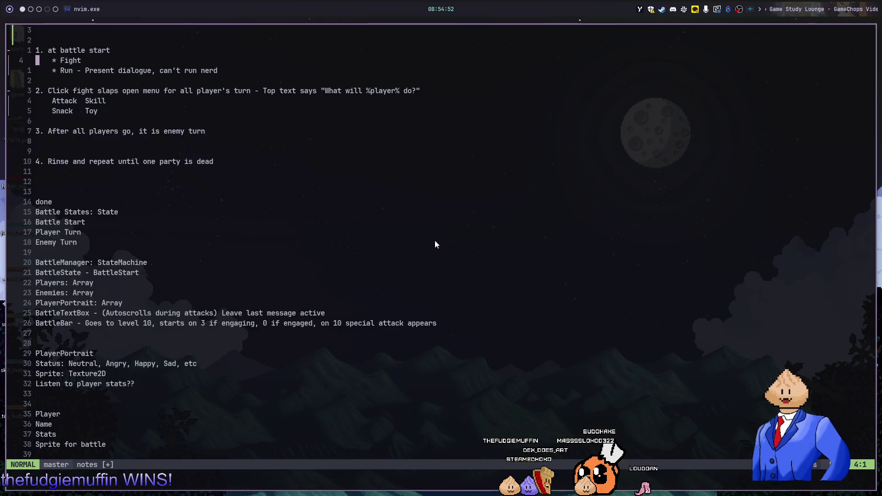
- Switch to the Godot editor and shrink its window to reveal the desktop
{"action": "key", "text": "alt+2"}
{"action": "key", "text": "alt+3"}
{"action": "key", "text": "alt+2"}
{"action": "left_click_drag", "start_coordinate": [332, 24], "coordinate": [417, 44]}
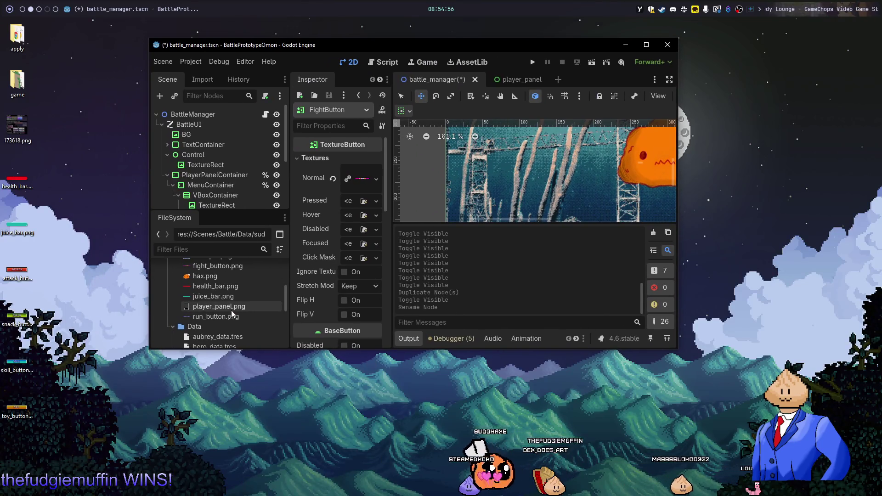
- Drag the four button PNGs into the Battle/Art folder, re-maximize Godot, and right-click Art
{"action": "scroll", "coordinate": [232, 314], "scroll_direction": "up", "scroll_amount": 5}
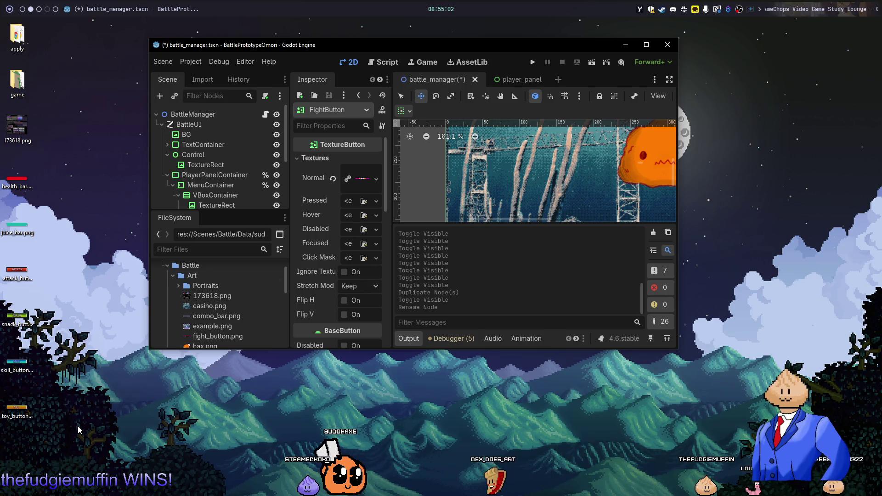
{"action": "mouse_move", "coordinate": [78, 429]}
{"action": "left_mouse_down"}
{"action": "mouse_move", "coordinate": [13, 261]}
{"action": "mouse_move", "coordinate": [12, 278]}
{"action": "left_mouse_up"}
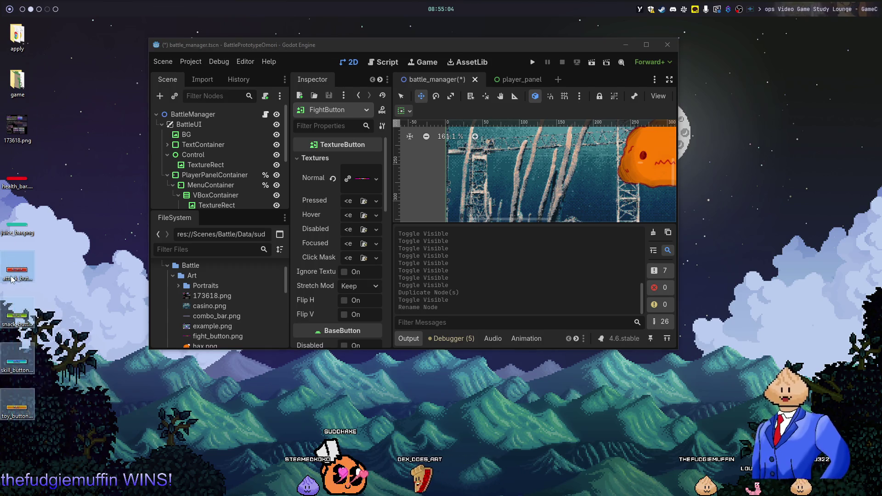
{"action": "left_click_drag", "start_coordinate": [192, 278], "coordinate": [192, 278]}
{"action": "scroll", "coordinate": [245, 331], "scroll_direction": "down", "scroll_amount": 1}
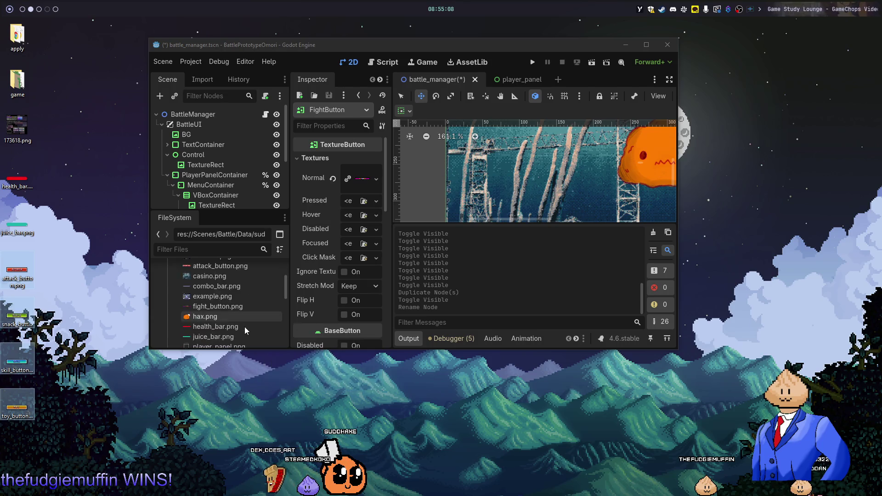
{"action": "double_click", "coordinate": [509, 45]}
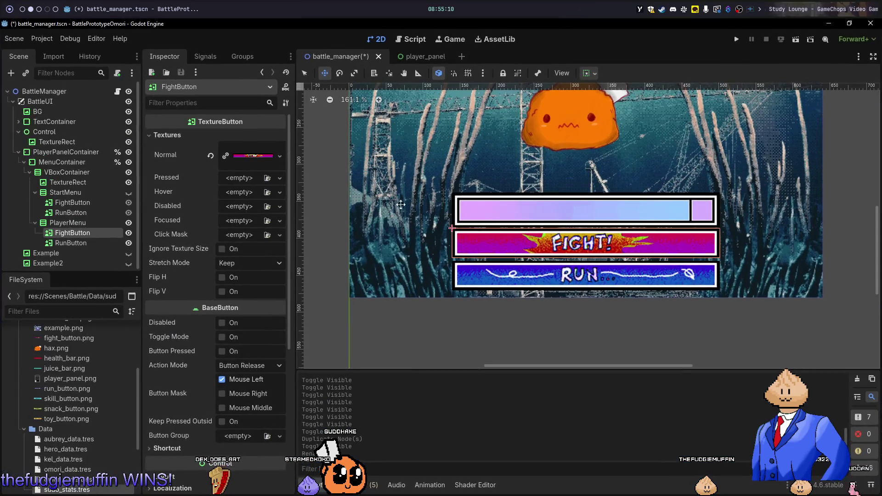
{"action": "scroll", "coordinate": [75, 366], "scroll_direction": "up", "scroll_amount": 5}
{"action": "right_click", "coordinate": [50, 370]}
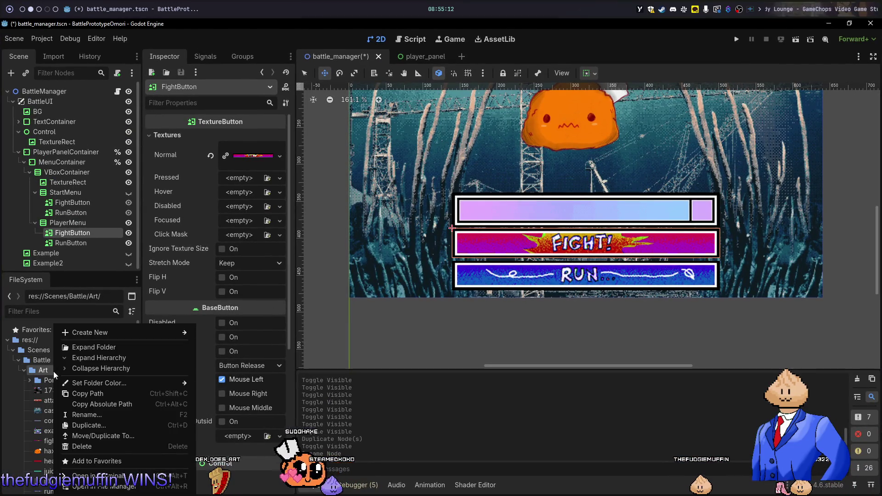
- Create a new folder named MenuButtons inside the Art folder
{"action": "mouse_move", "coordinate": [151, 339]}
{"action": "left_click", "coordinate": [222, 337]}
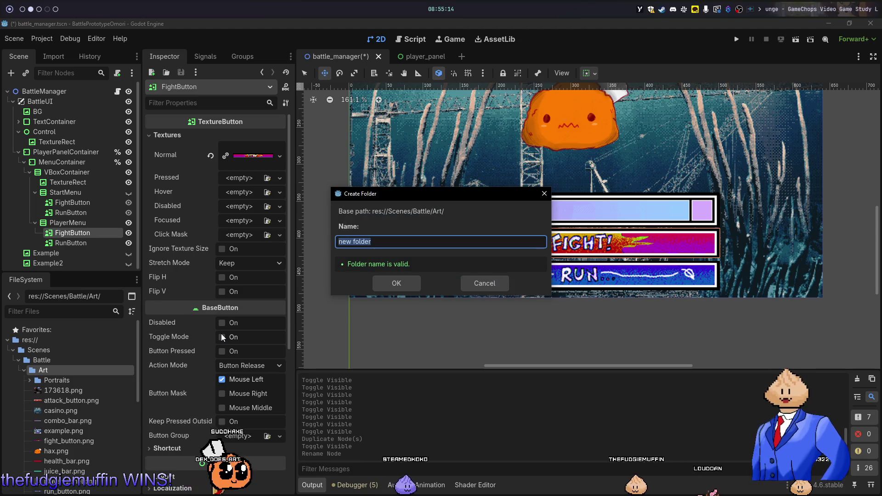
{"action": "type", "text": "MenuButtons"}
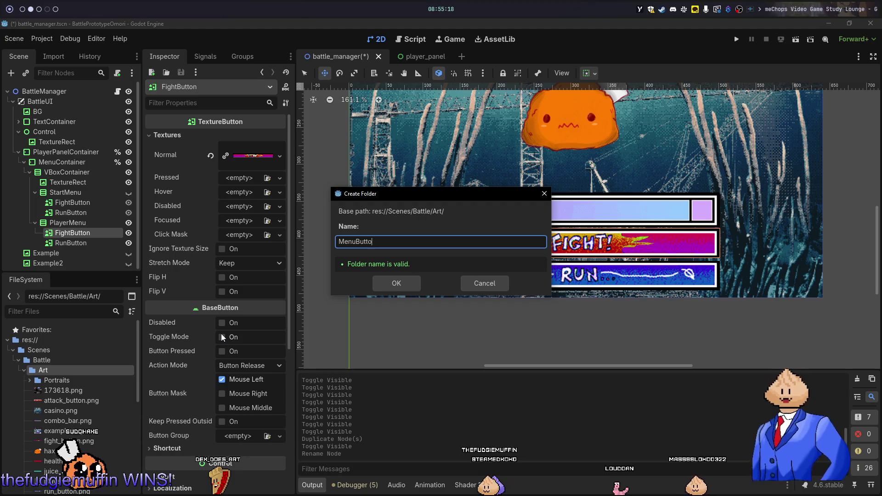
{"action": "key", "text": "Return"}
- Move attack_button.png, fight_button.png and skill_button.png into MenuButtons
{"action": "mouse_move", "coordinate": [71, 410]}
{"action": "left_mouse_down"}
{"action": "mouse_move", "coordinate": [98, 370]}
{"action": "mouse_move", "coordinate": [93, 381]}
{"action": "left_mouse_up"}
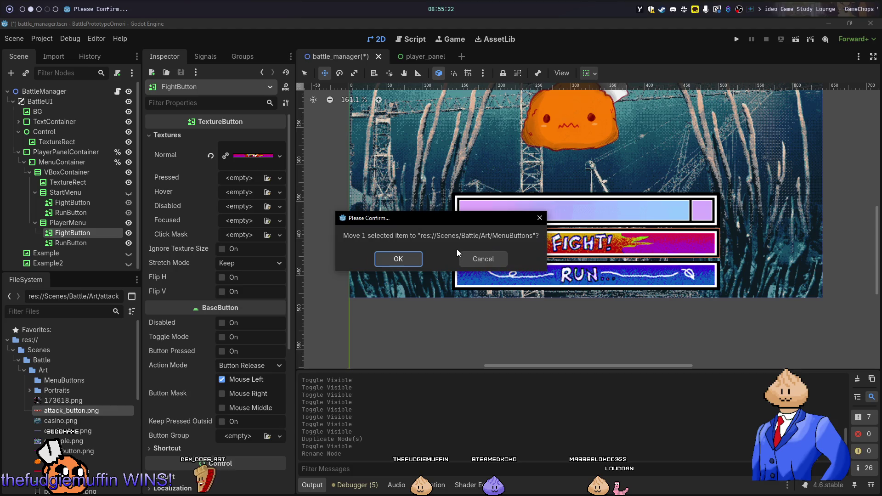
{"action": "left_click", "coordinate": [418, 261]}
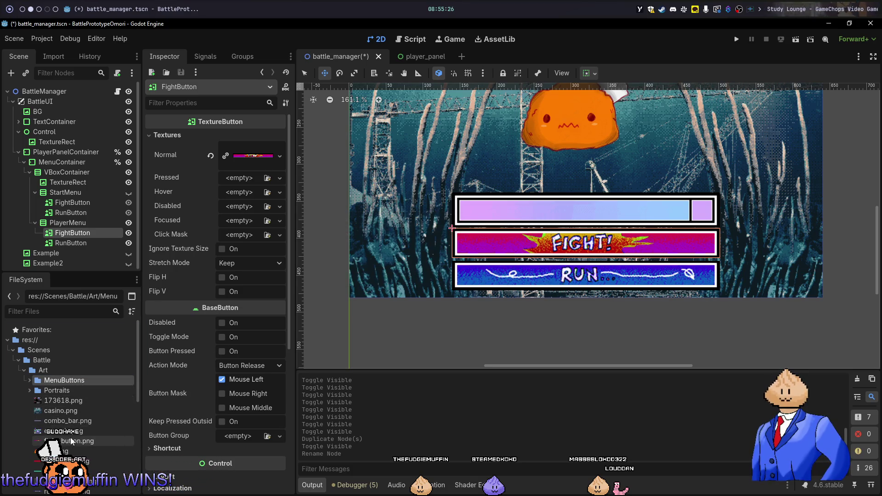
{"action": "left_click_drag", "start_coordinate": [68, 441], "coordinate": [67, 381]}
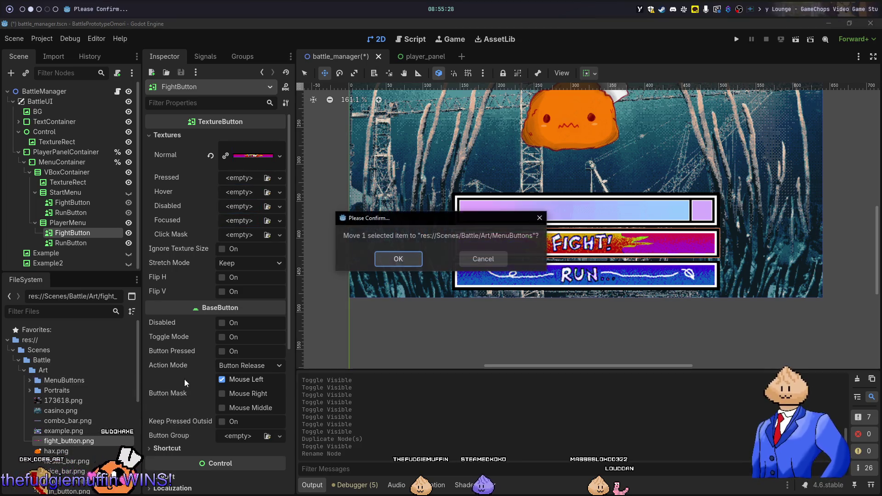
{"action": "left_click", "coordinate": [396, 267]}
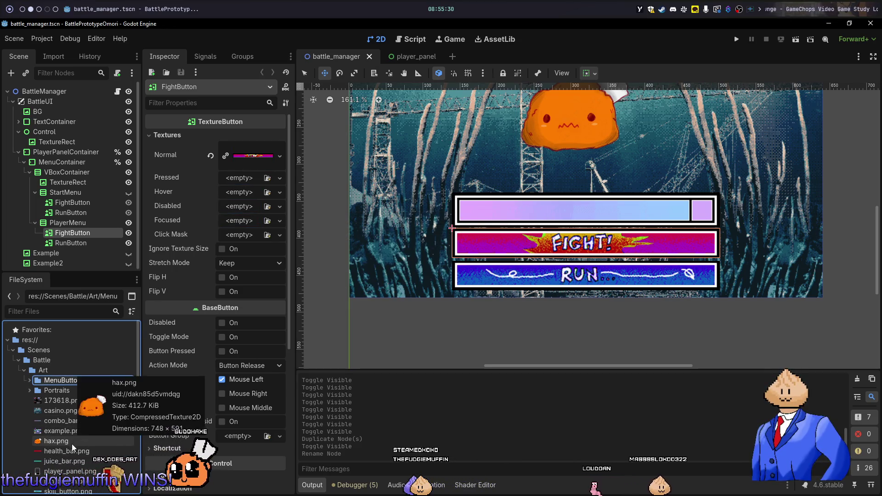
{"action": "scroll", "coordinate": [76, 460], "scroll_direction": "down", "scroll_amount": 1}
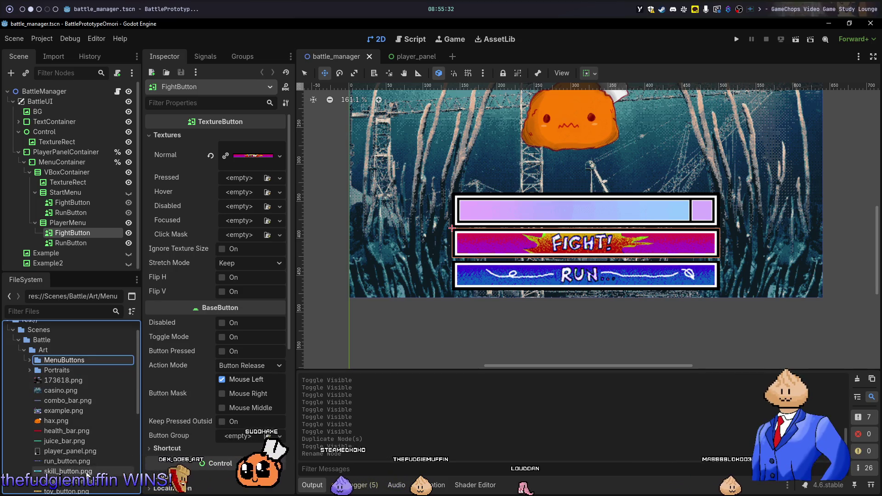
{"action": "left_click", "coordinate": [81, 472]}
{"action": "left_click_drag", "start_coordinate": [76, 367], "coordinate": [69, 360]}
{"action": "left_click", "coordinate": [396, 268]}
- Move snack_button.png, run_button.png and toy_button.png into MenuButtons
{"action": "scroll", "coordinate": [106, 456], "scroll_direction": "down", "scroll_amount": 2}
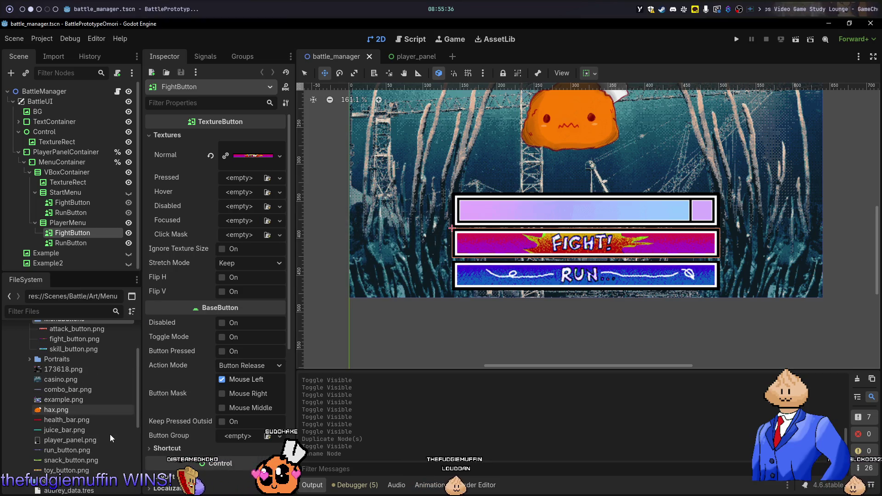
{"action": "mouse_move", "coordinate": [98, 465]}
{"action": "left_mouse_down"}
{"action": "mouse_move", "coordinate": [92, 331]}
{"action": "mouse_move", "coordinate": [90, 384]}
{"action": "mouse_move", "coordinate": [85, 375]}
{"action": "left_mouse_up"}
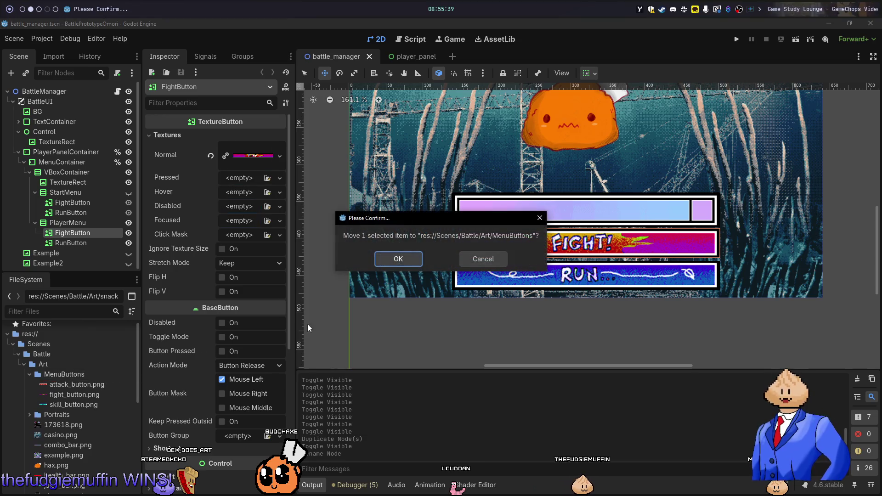
{"action": "left_click", "coordinate": [378, 263]}
{"action": "scroll", "coordinate": [94, 441], "scroll_direction": "down", "scroll_amount": 4}
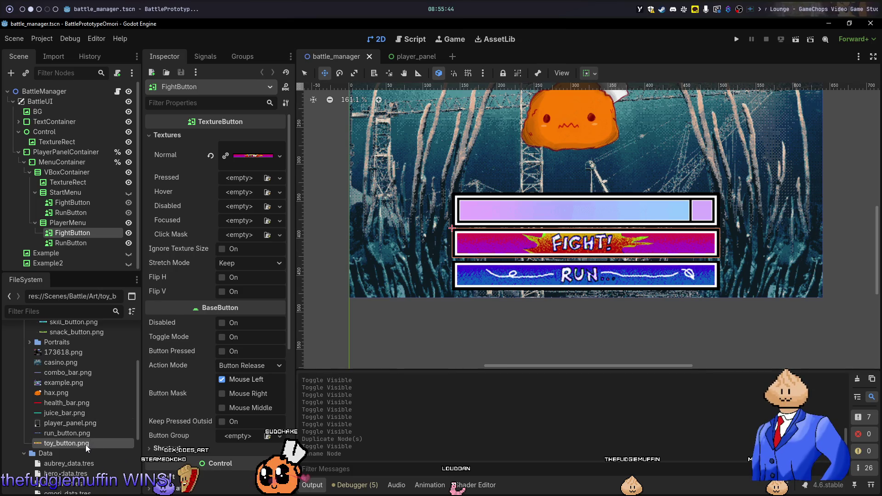
{"action": "mouse_move", "coordinate": [108, 349]}
{"action": "left_mouse_down"}
{"action": "mouse_move", "coordinate": [69, 335]}
{"action": "mouse_move", "coordinate": [69, 391]}
{"action": "mouse_move", "coordinate": [64, 374]}
{"action": "left_mouse_up"}
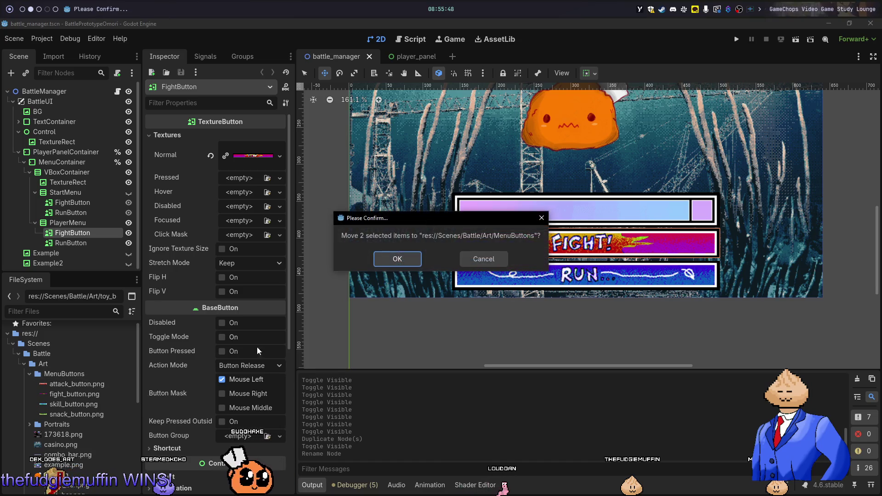
{"action": "left_click", "coordinate": [395, 258]}
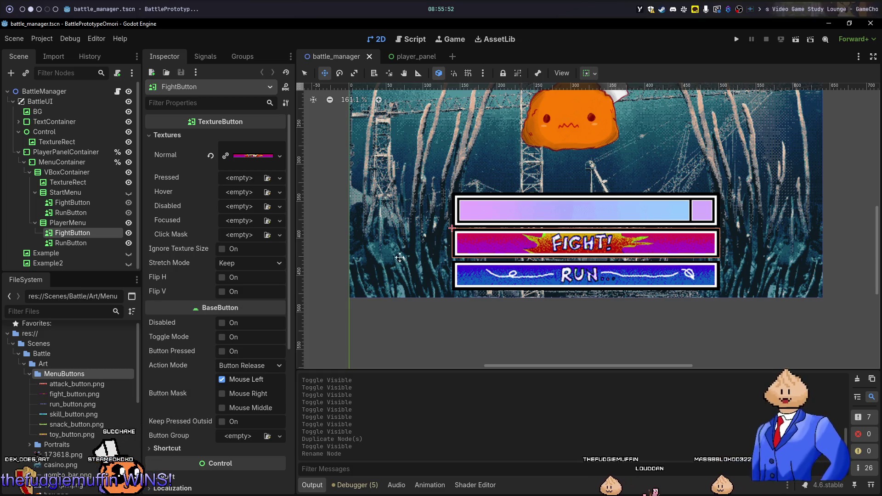
{"action": "left_click", "coordinate": [97, 239]}
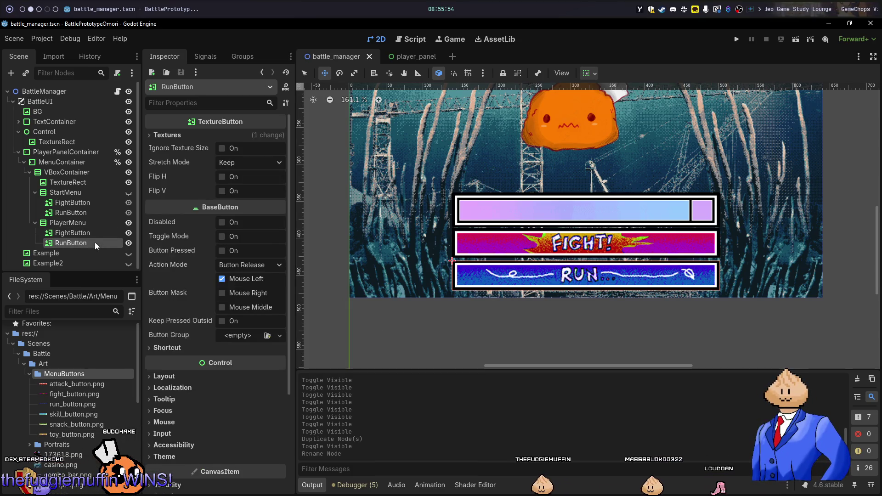
- Assign attack_button.png as PlayerMenu FightButton's normal texture
{"action": "left_click", "coordinate": [95, 236]}
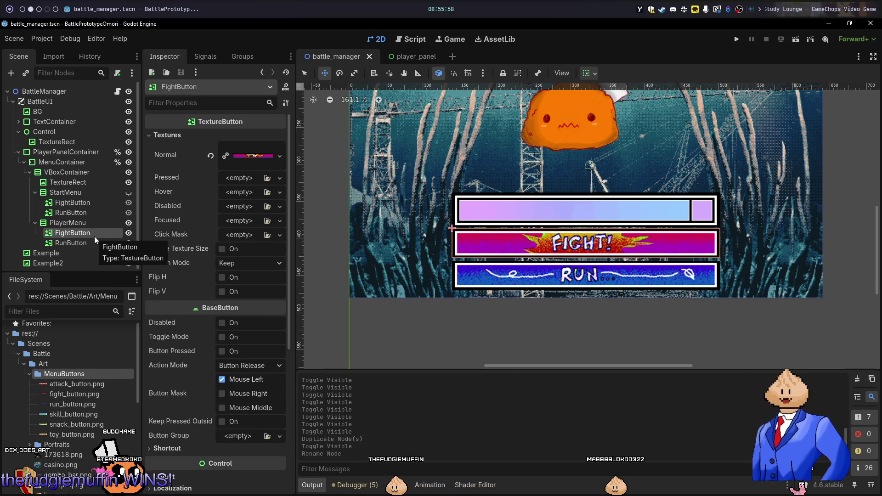
{"action": "left_click_drag", "start_coordinate": [74, 384], "coordinate": [256, 159]}
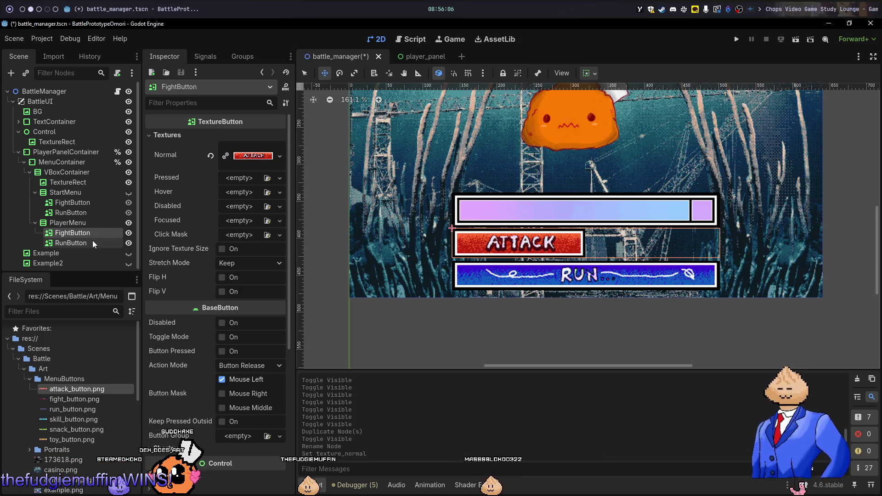
{"action": "right_click", "coordinate": [87, 226]}
{"action": "left_click", "coordinate": [137, 234]}
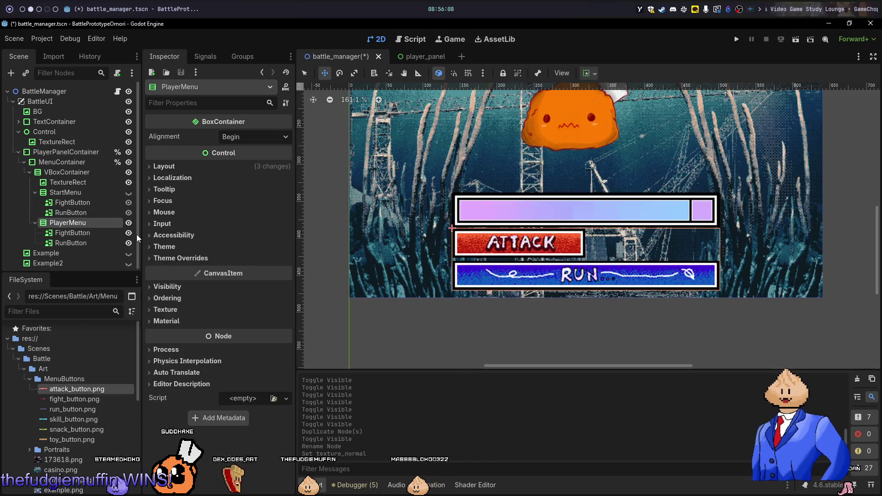
- Add an HBoxContainer child to PlayerMenu below FightButton, then switch to GIMP
{"action": "type", "text": "hbox"}
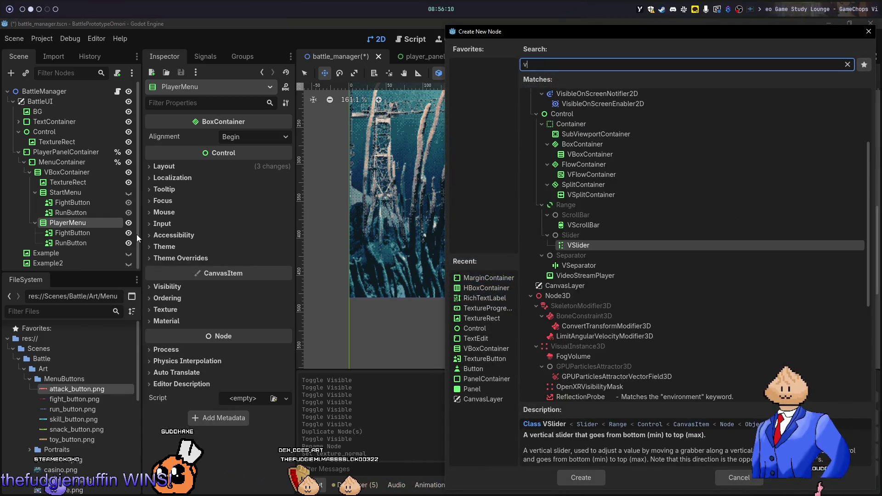
{"action": "key", "text": "Return"}
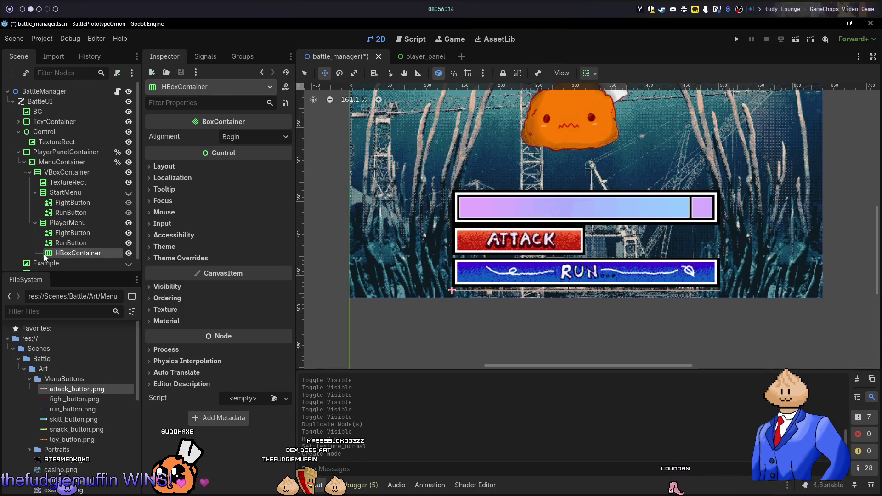
{"action": "left_click_drag", "start_coordinate": [58, 237], "coordinate": [60, 231]}
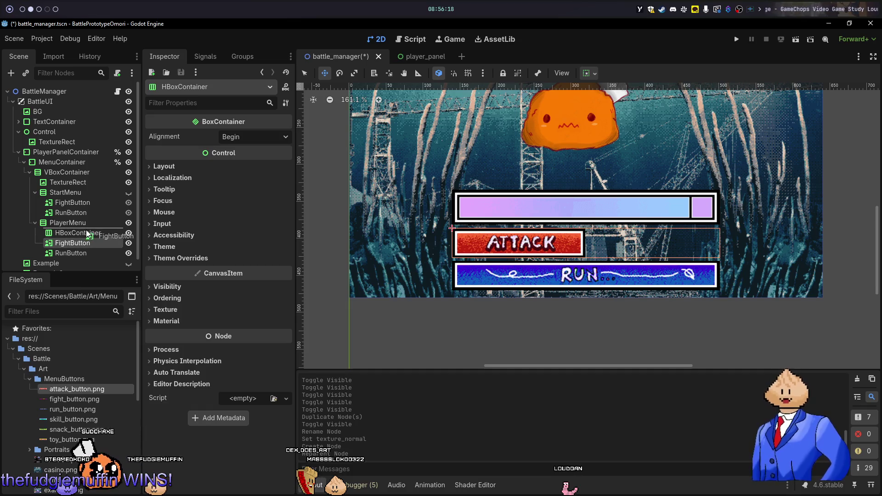
{"action": "left_click_drag", "start_coordinate": [87, 233], "coordinate": [86, 233]}
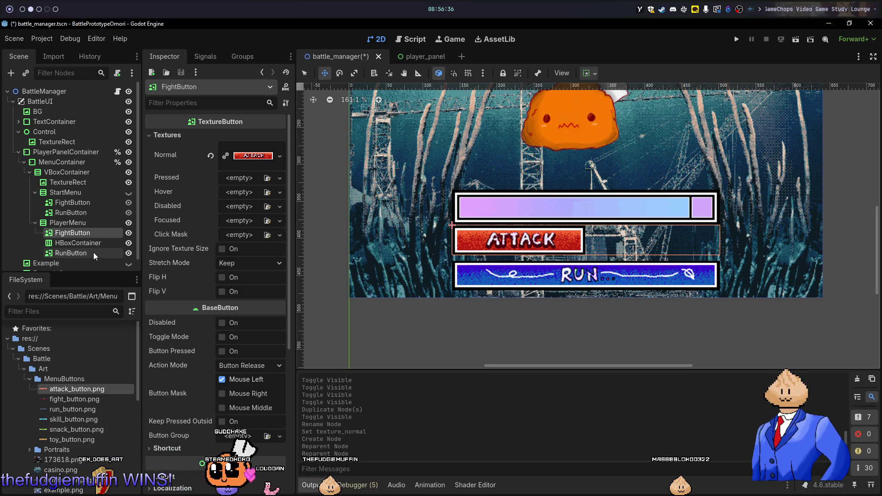
{"action": "left_click", "coordinate": [86, 250]}
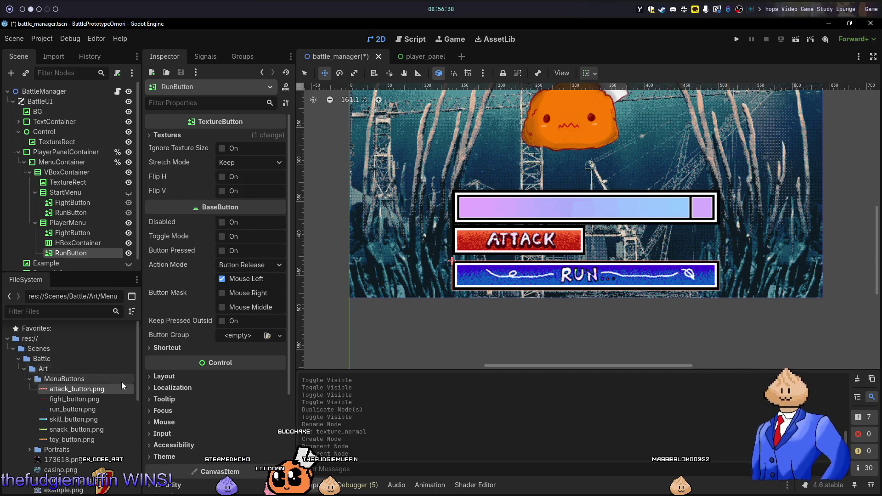
{"action": "key", "text": "super+3"}
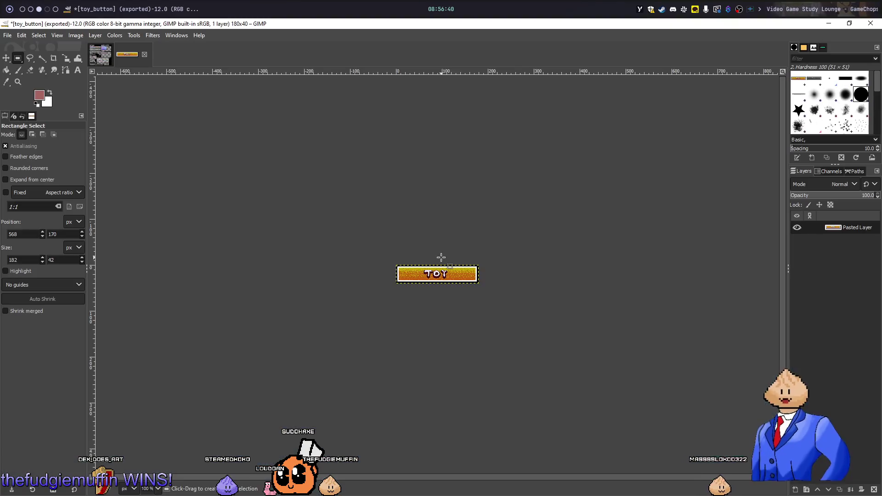
- Close toy_button discarding changes, scroll the button sheet, then return to Godot
{"action": "left_click", "coordinate": [144, 54]}
{"action": "left_click", "coordinate": [450, 320]}
{"action": "scroll", "coordinate": [312, 223], "scroll_direction": "up", "scroll_amount": 10}
{"action": "scroll", "coordinate": [311, 223], "scroll_direction": "down", "scroll_amount": 3, "text": "ctrl"}
{"action": "scroll", "coordinate": [456, 191], "scroll_direction": "up", "scroll_amount": 2, "text": "ctrl"}
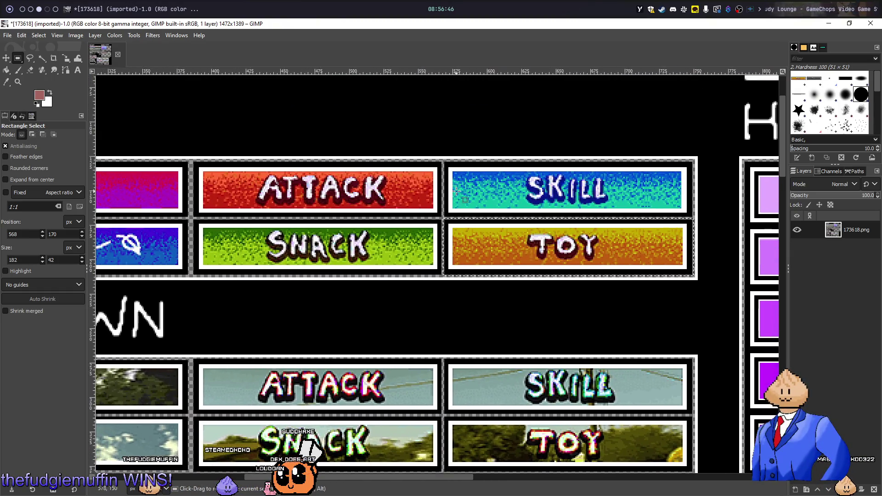
{"action": "key", "text": "super+2"}
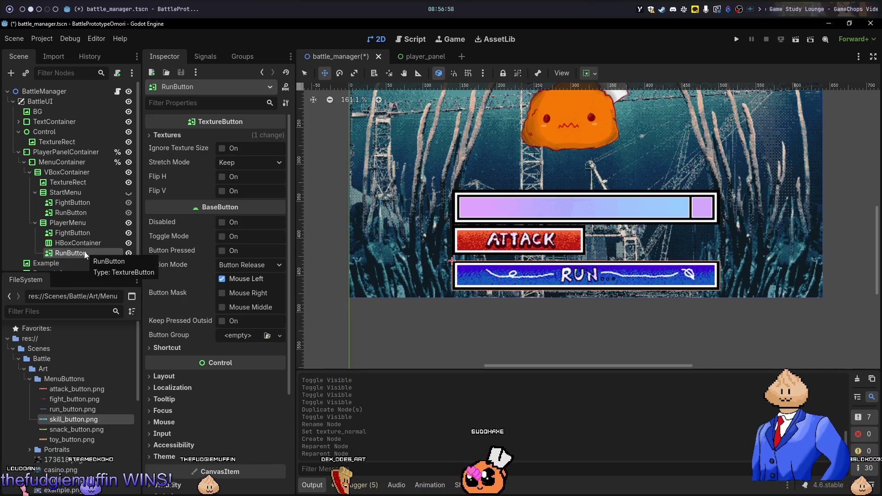
- Move RunButton under FightButton, renaming them SkillButton and AttackButton
{"action": "left_click_drag", "start_coordinate": [85, 251], "coordinate": [72, 238]}
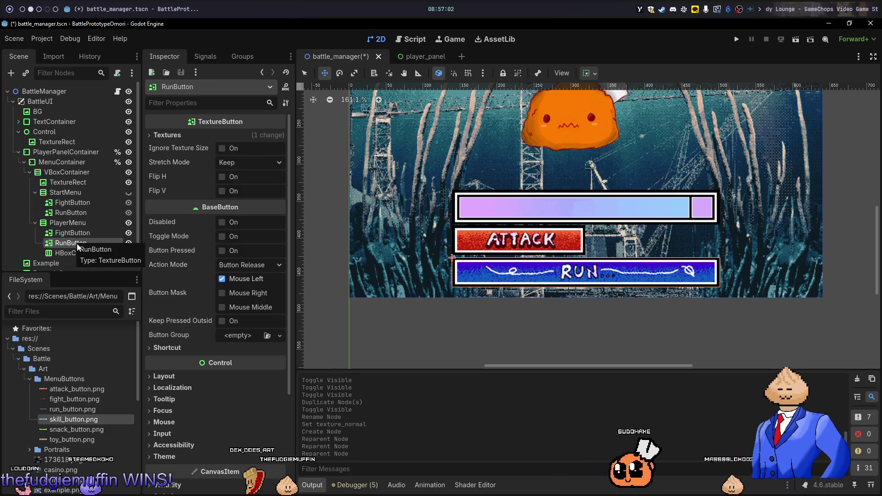
{"action": "left_click", "coordinate": [76, 243]}
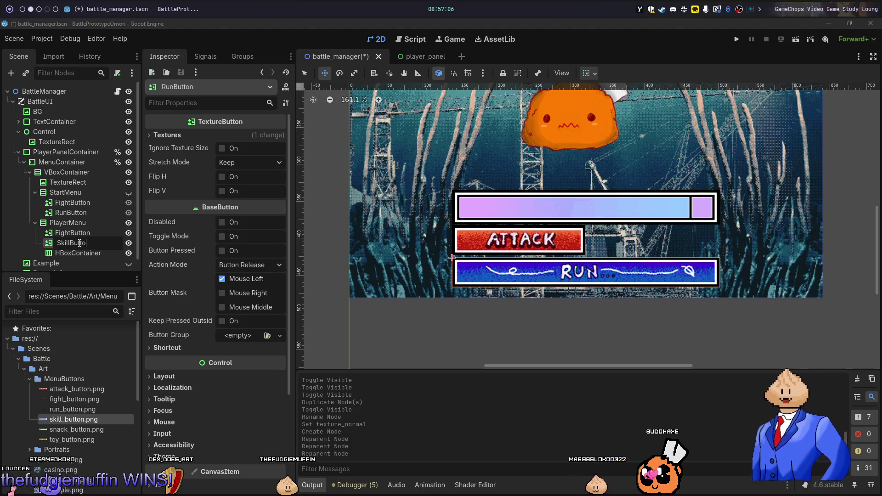
{"action": "type", "text": "n"}
{"action": "key", "text": "Return"}
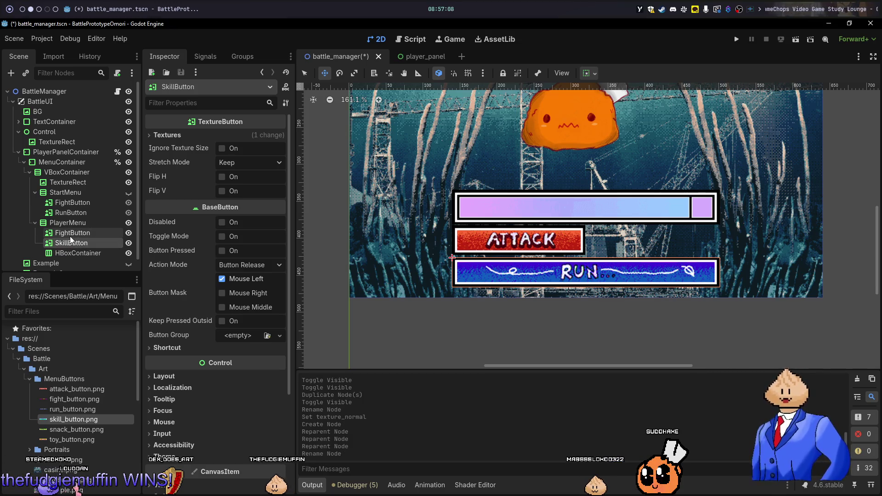
{"action": "double_click", "coordinate": [72, 231]}
{"action": "type", "text": "AT"}
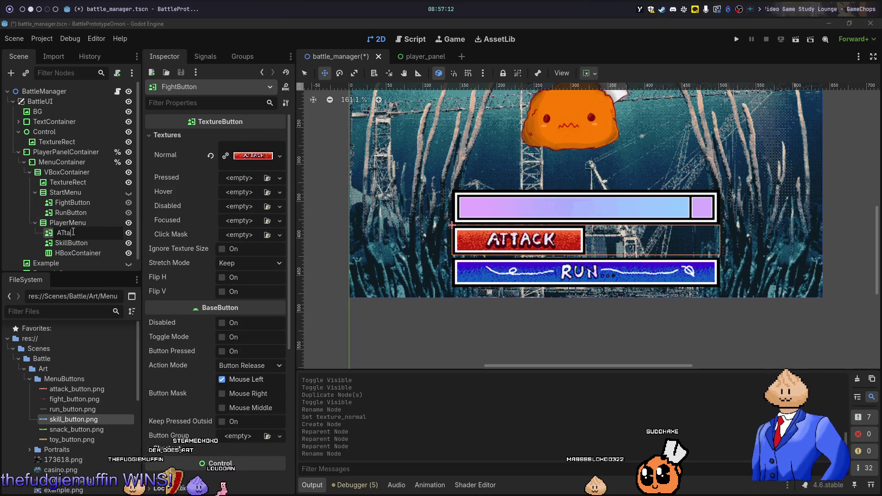
{"action": "type", "text": "tack"}
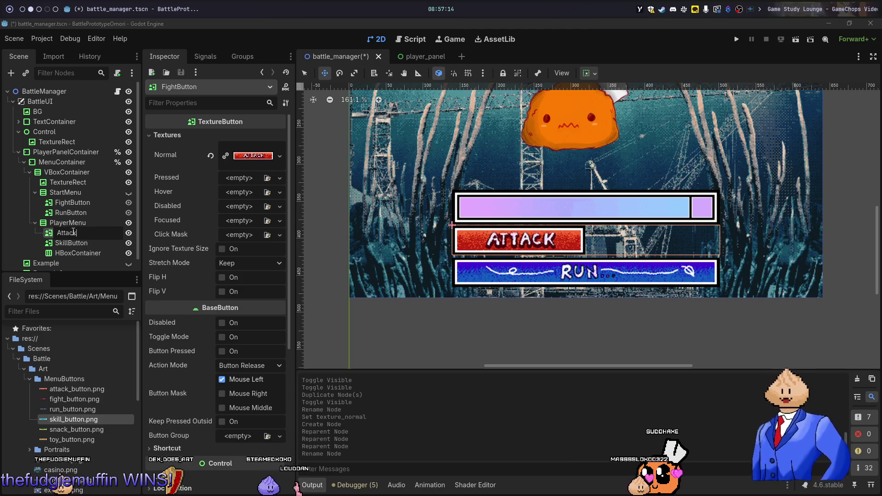
{"action": "type", "text": "Button"}
{"action": "key", "text": "Return"}
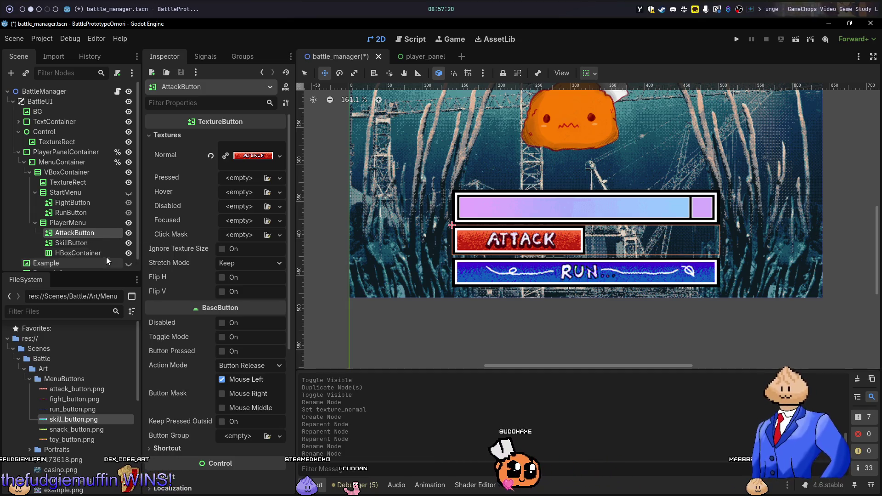
- Drop skill_button.png onto SkillButton's texture settings
{"action": "left_click", "coordinate": [92, 243]}
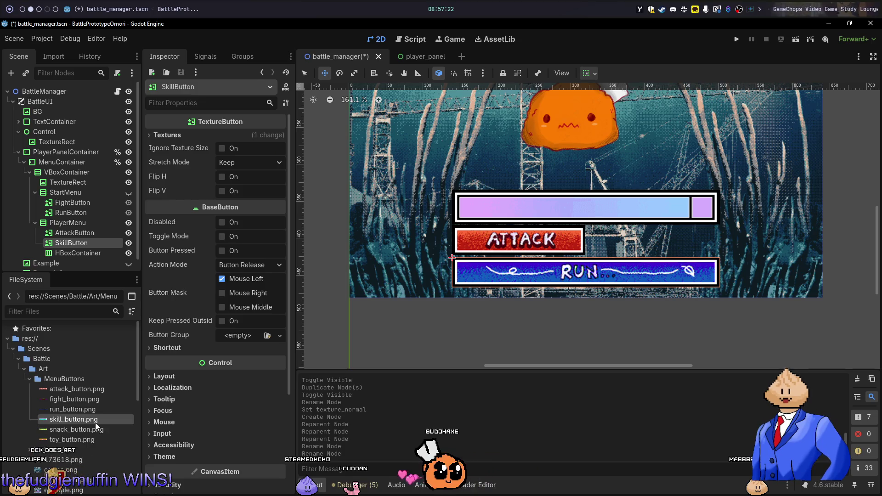
{"action": "mouse_move", "coordinate": [95, 422]}
{"action": "left_mouse_down"}
{"action": "mouse_move", "coordinate": [100, 223]}
{"action": "mouse_move", "coordinate": [258, 179]}
{"action": "mouse_move", "coordinate": [263, 162]}
{"action": "left_mouse_up"}
{"action": "left_click", "coordinate": [202, 136]}
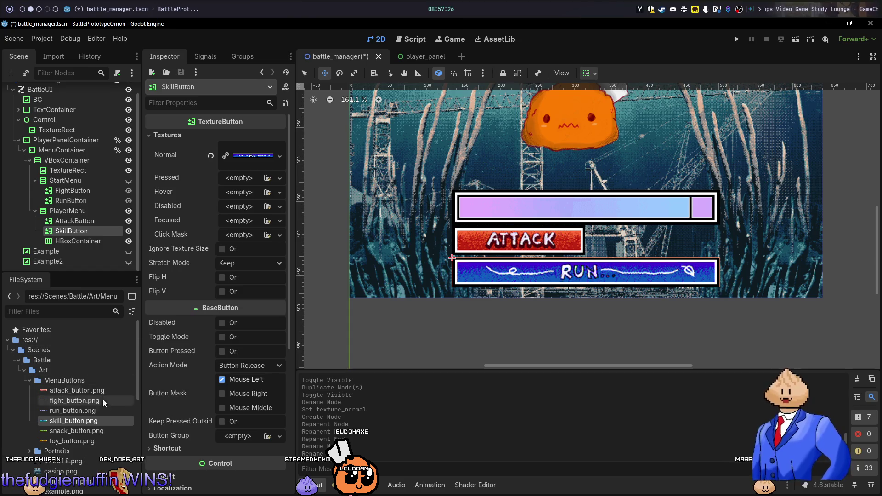
- Set skill_button.png as SkillButton's normal texture and move both buttons into HBoxContainer
{"action": "mouse_move", "coordinate": [91, 423]}
{"action": "left_mouse_down"}
{"action": "mouse_move", "coordinate": [254, 178]}
{"action": "mouse_move", "coordinate": [253, 161]}
{"action": "left_mouse_up"}
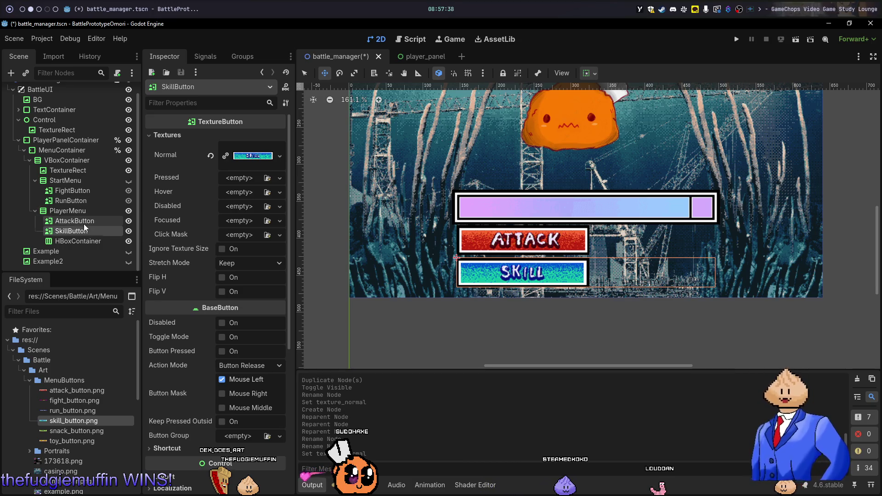
{"action": "left_click", "coordinate": [84, 223]}
{"action": "left_click", "coordinate": [81, 233], "text": "ctrl"}
{"action": "mouse_move", "coordinate": [81, 224]}
{"action": "left_mouse_down"}
{"action": "mouse_move", "coordinate": [79, 247]}
{"action": "mouse_move", "coordinate": [76, 219]}
{"action": "left_mouse_up"}
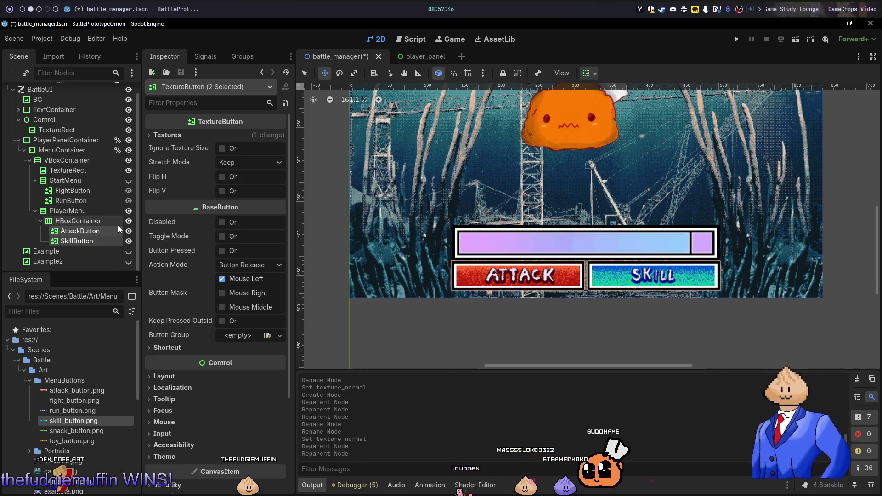
- Duplicate AttackButton with Ctrl+D, creating AttackButton2 in the HBoxContainer
{"action": "left_click", "coordinate": [81, 221]}
{"action": "left_click", "coordinate": [79, 229]}
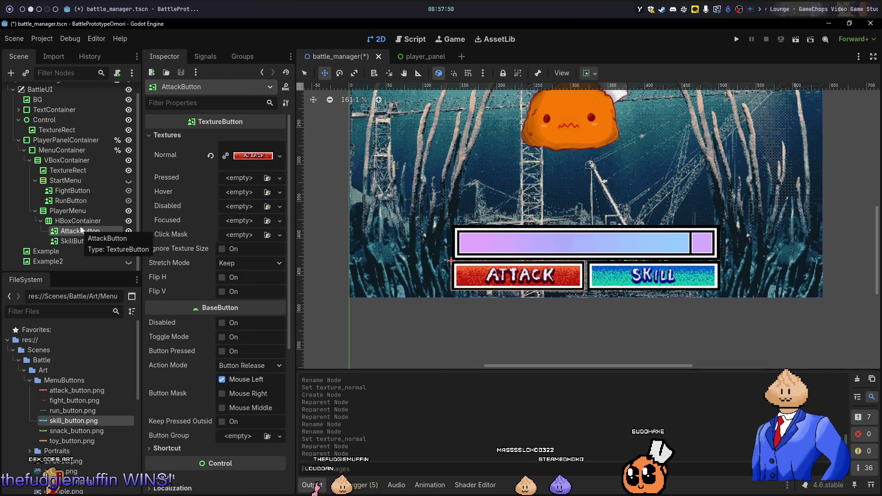
{"action": "key", "text": "ctrl+d"}
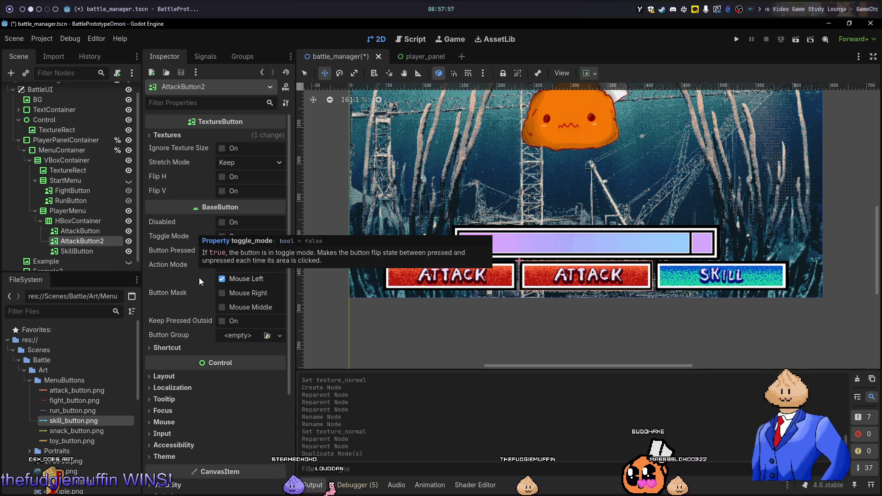
{"action": "scroll", "coordinate": [198, 277], "scroll_direction": "down", "scroll_amount": 5}
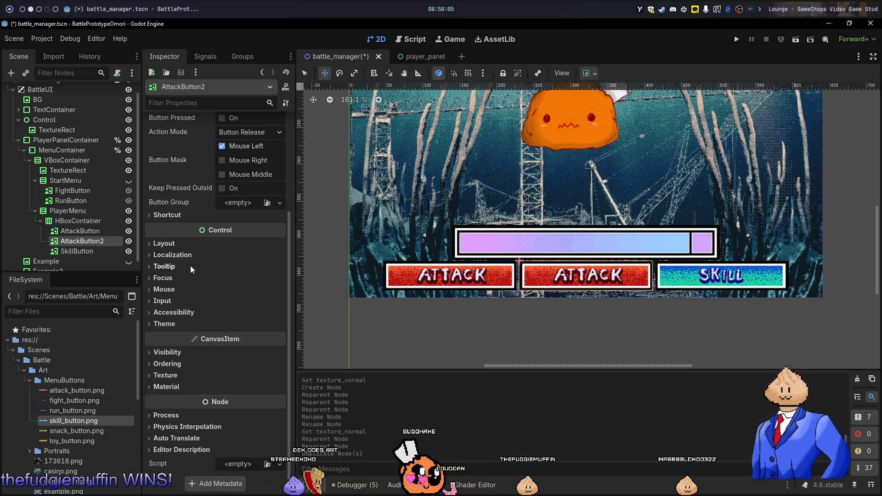
{"action": "left_click", "coordinate": [99, 220]}
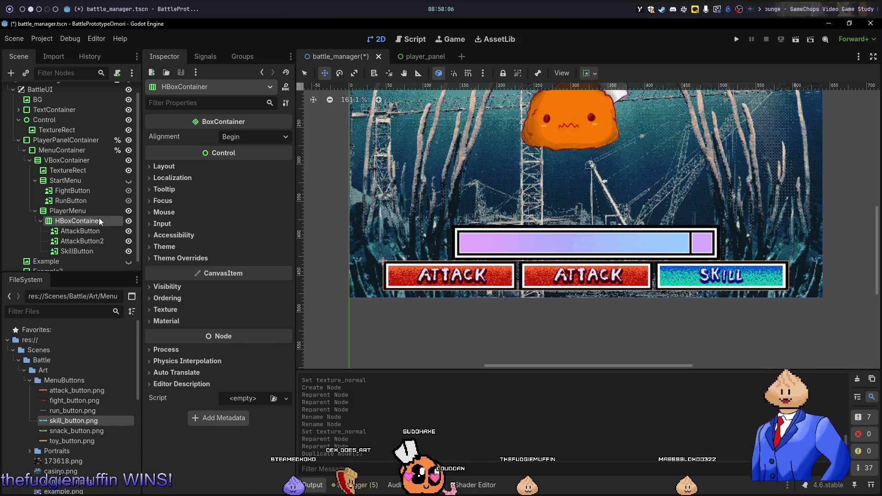
- Drag AttackButton2 below SkillButton in the Scene tree and check SkillButton's texture
{"action": "left_click", "coordinate": [193, 259]}
{"action": "left_click", "coordinate": [191, 257]}
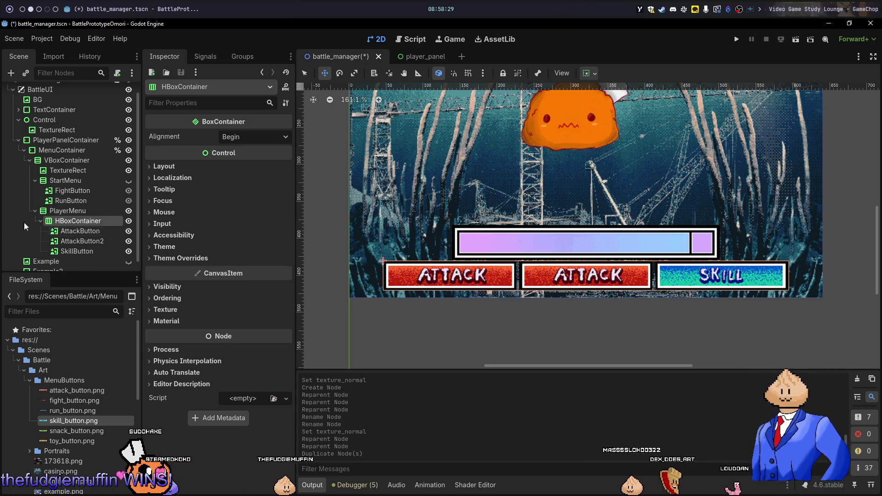
{"action": "left_click", "coordinate": [81, 240]}
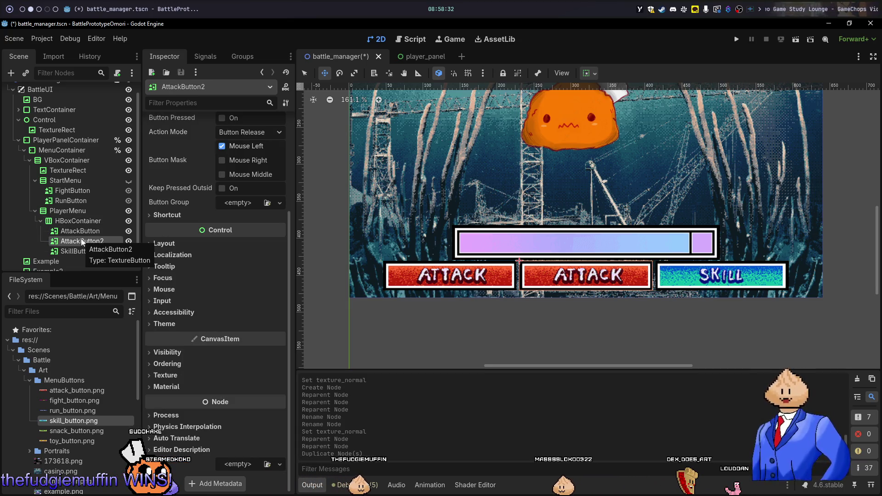
{"action": "left_click_drag", "start_coordinate": [71, 258], "coordinate": [96, 247]}
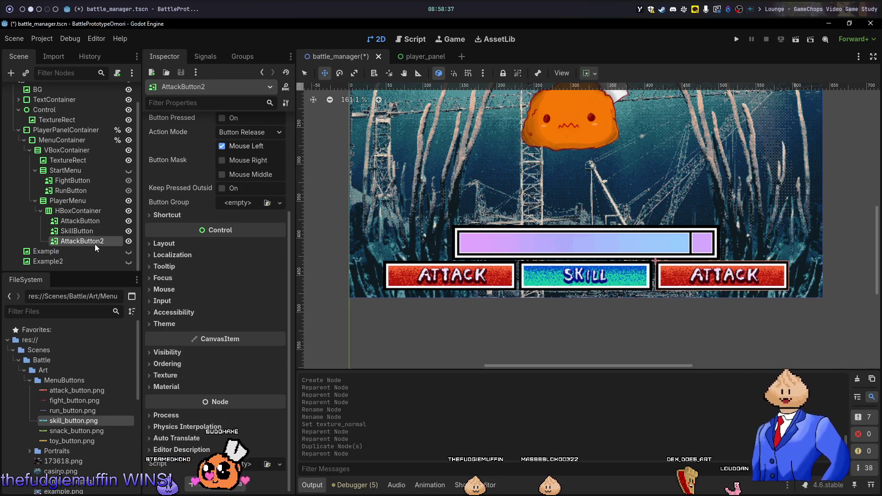
{"action": "left_click", "coordinate": [98, 232]}
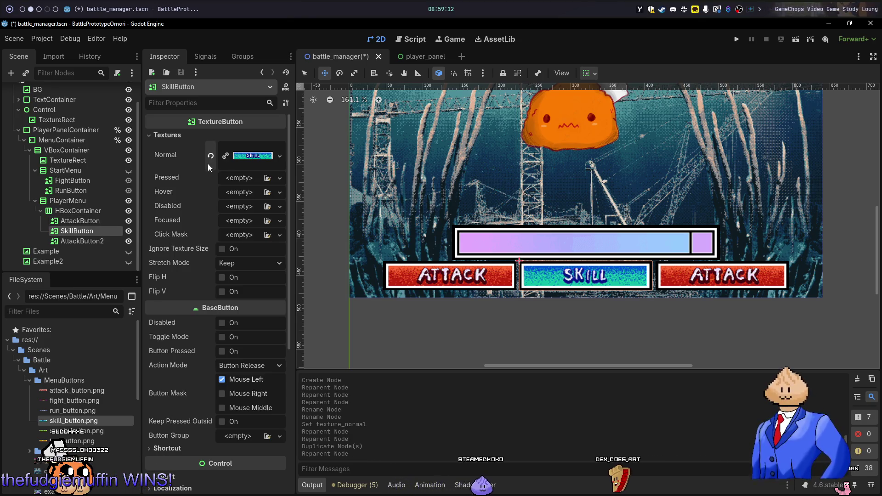
{"action": "left_click", "coordinate": [80, 210]}
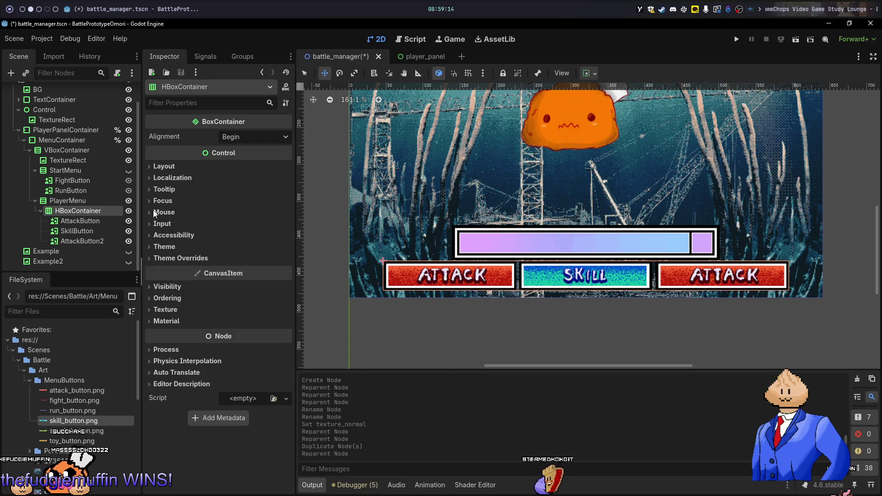
{"action": "left_click", "coordinate": [193, 258]}
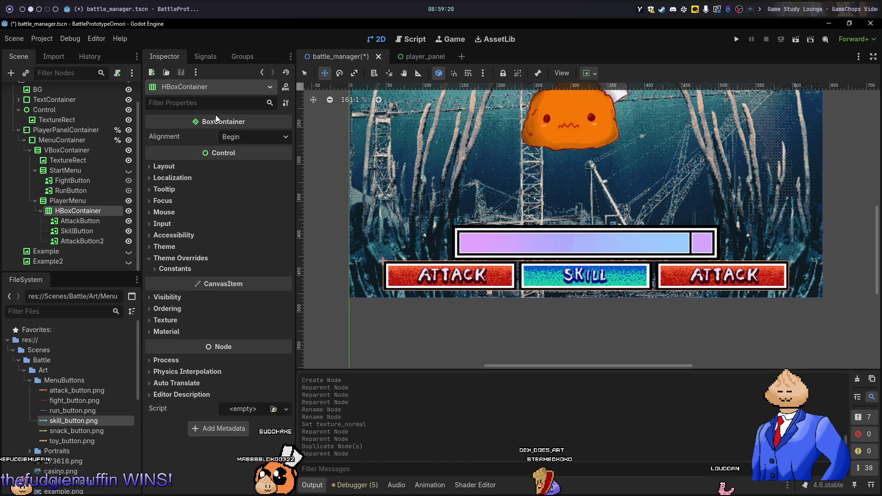
{"action": "left_click", "coordinate": [203, 103]}
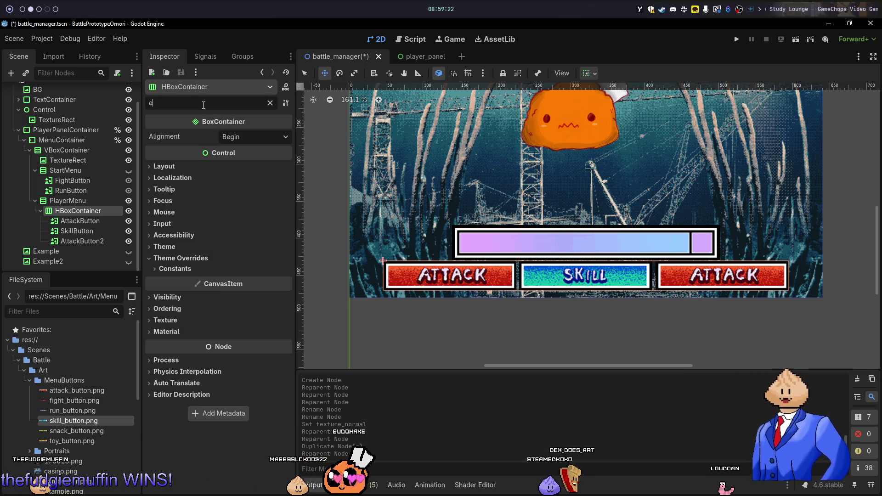
{"action": "type", "text": "ex"}
{"action": "key", "text": "BackSpace"}
{"action": "key", "text": "BackSpace"}
{"action": "type", "text": "size"}
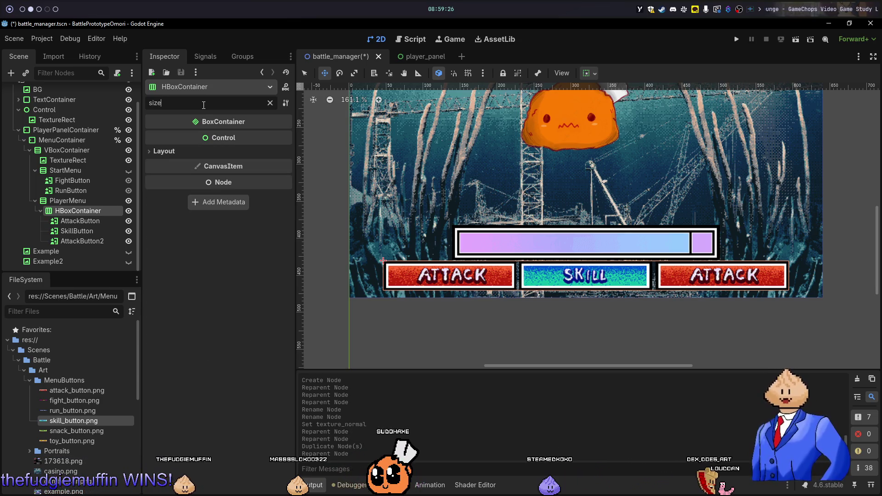
{"action": "left_click", "coordinate": [195, 151]}
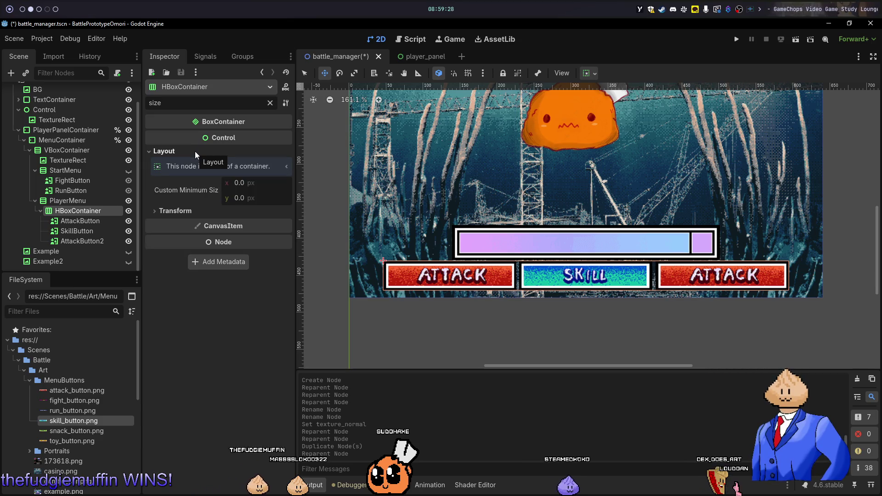
{"action": "left_click", "coordinate": [180, 211]}
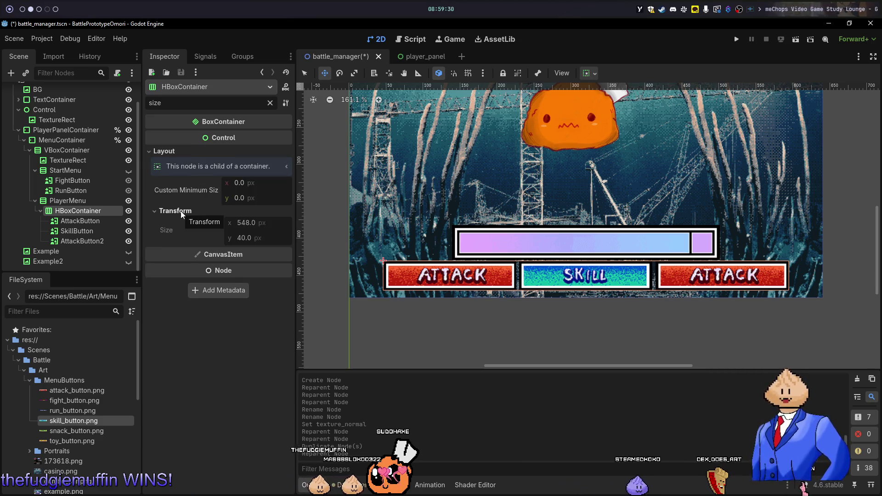
{"action": "left_click", "coordinate": [180, 211]}
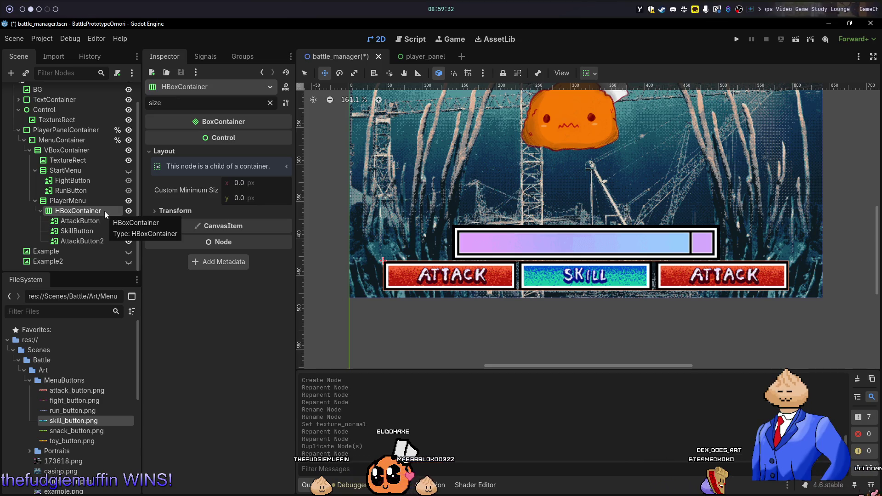
{"action": "left_click", "coordinate": [588, 73]}
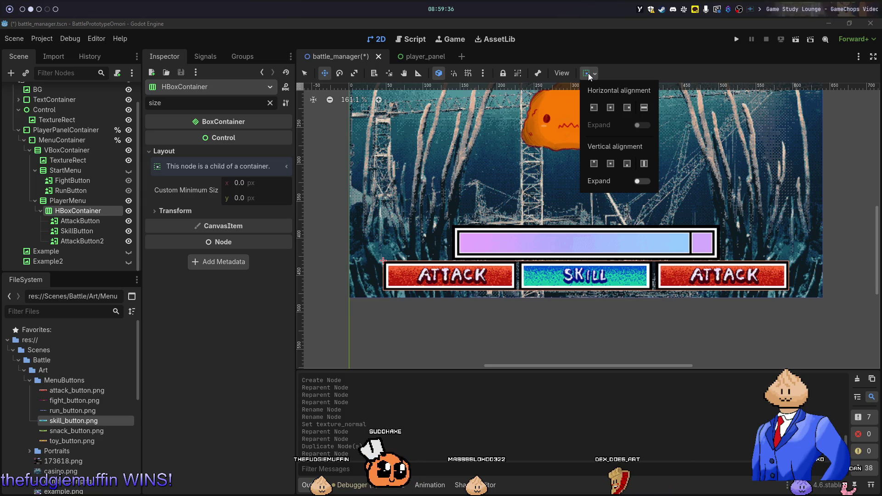
{"action": "left_click", "coordinate": [642, 181]}
{"action": "left_click", "coordinate": [642, 181]}
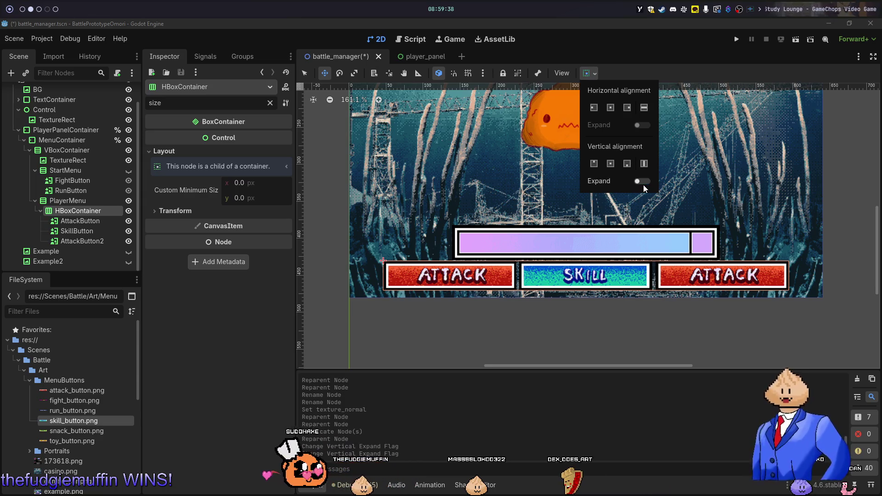
{"action": "left_click", "coordinate": [106, 202]}
{"action": "left_click", "coordinate": [84, 221]}
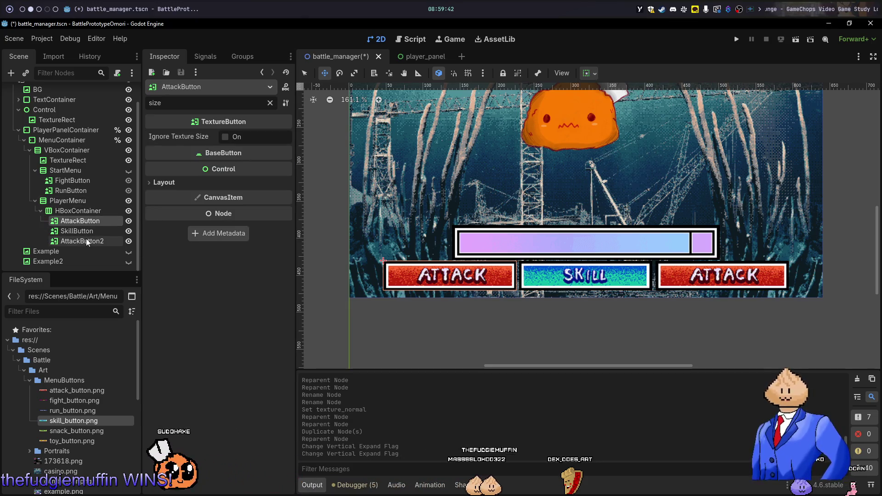
{"action": "left_click", "coordinate": [85, 240]}
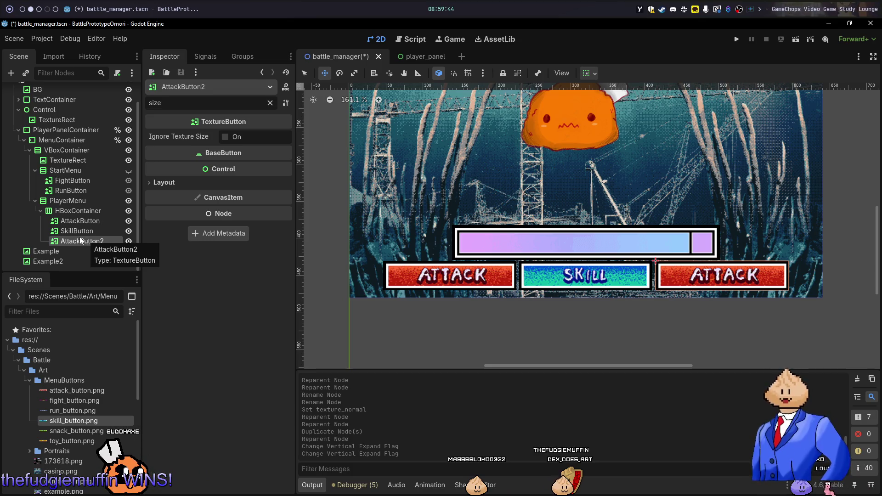
{"action": "left_click", "coordinate": [65, 212]}
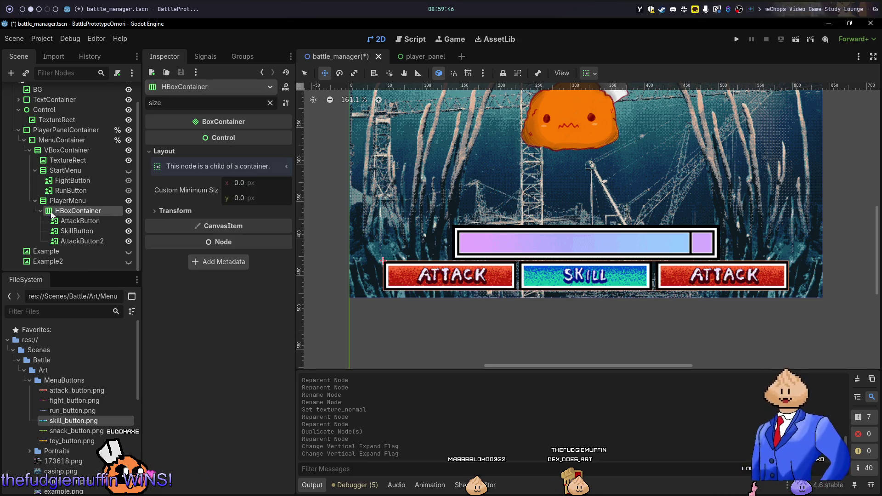
- Duplicate HBoxContainer into a second row and delete AttackButton2 from both rows
{"action": "key", "text": "ctrl+d"}
{"action": "left_click", "coordinate": [74, 236]}
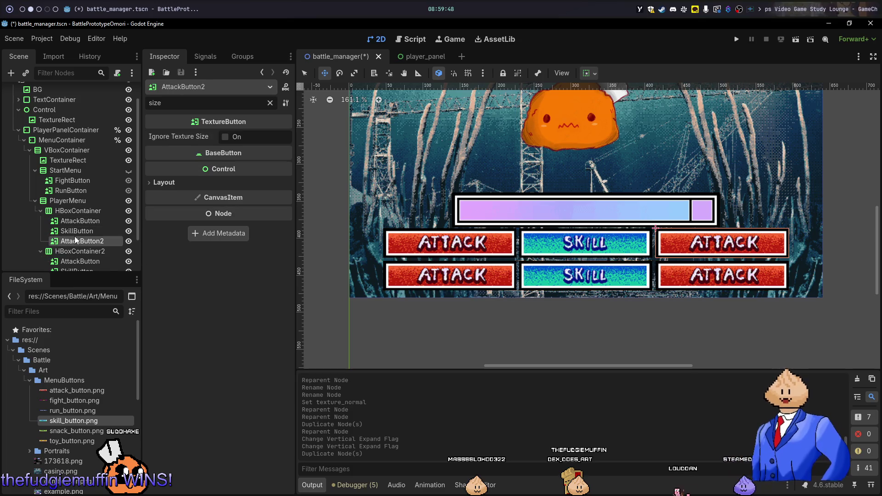
{"action": "key", "text": "Delete"}
{"action": "key", "text": "Return"}
{"action": "scroll", "coordinate": [65, 266], "scroll_direction": "down", "scroll_amount": 2}
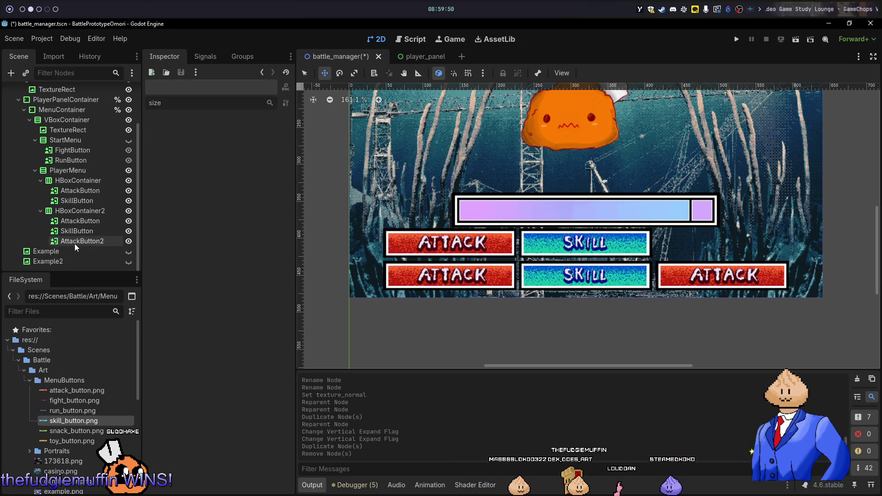
{"action": "left_click", "coordinate": [92, 241]}
{"action": "key", "text": "Delete"}
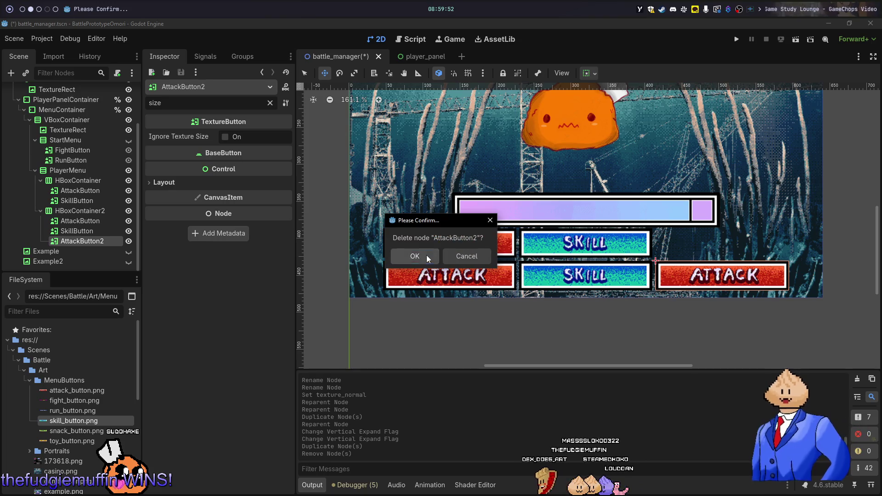
{"action": "left_click", "coordinate": [426, 256]}
- Rename the second row's AttackButton to SnackButton
{"action": "left_click", "coordinate": [98, 233]}
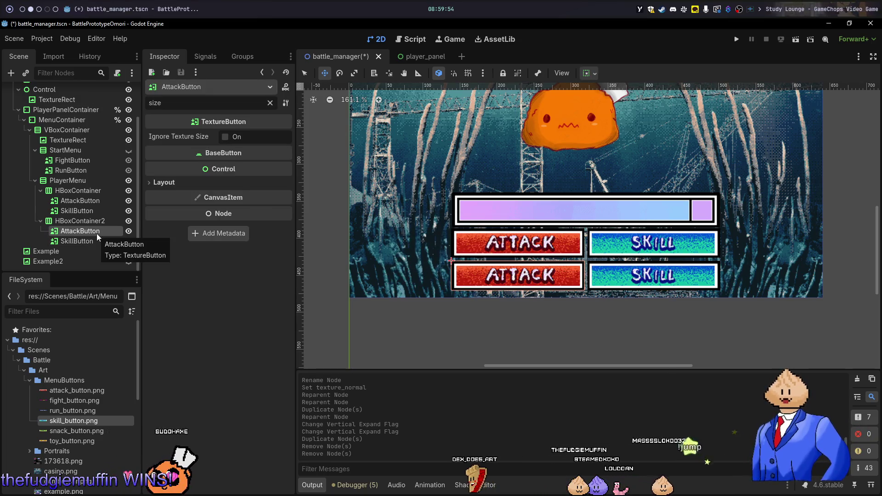
{"action": "key", "text": "alt+Tab"}
{"action": "key", "text": "Tab"}
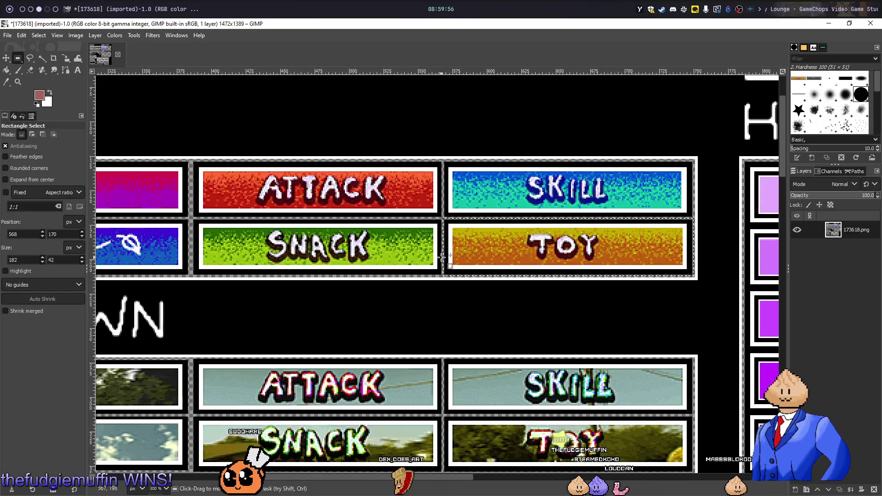
{"action": "key", "text": "alt+Tab"}
{"action": "key", "text": "Tab"}
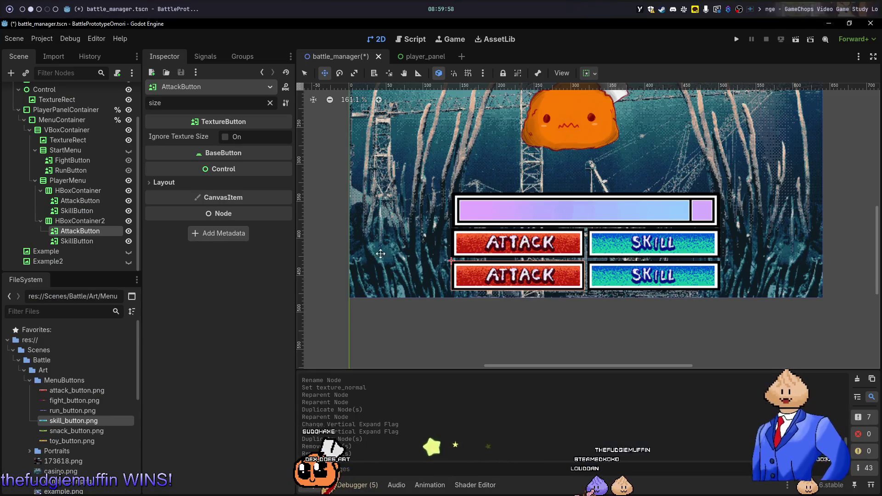
{"action": "left_click", "coordinate": [110, 222]}
{"action": "left_click", "coordinate": [82, 232]}
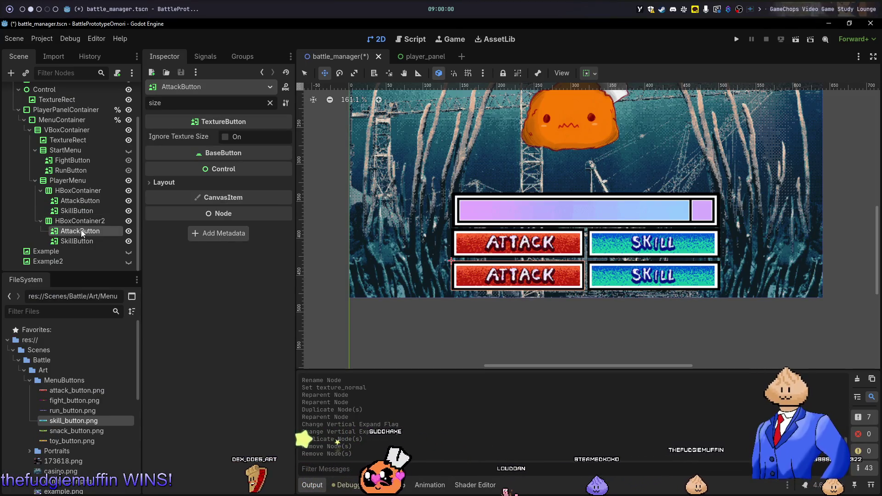
{"action": "left_click", "coordinate": [81, 231]}
{"action": "type", "text": "Snack"}
{"action": "key", "text": "Return"}
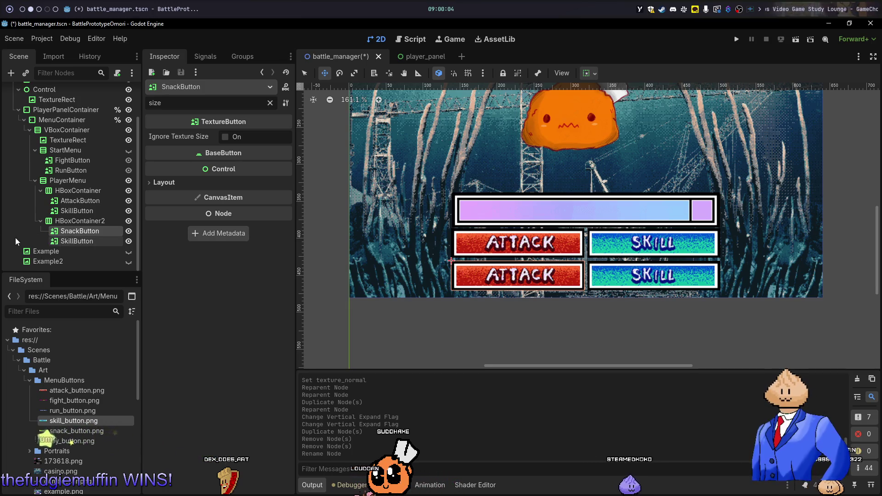
- Rename the second row's SkillButton to ToyButton
{"action": "double_click", "coordinate": [71, 240]}
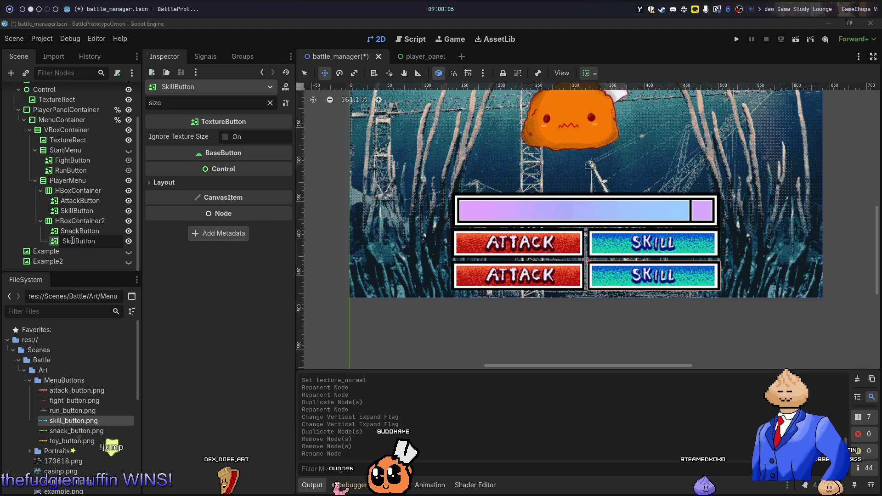
{"action": "type", "text": "Toy"}
{"action": "key", "text": "Return"}
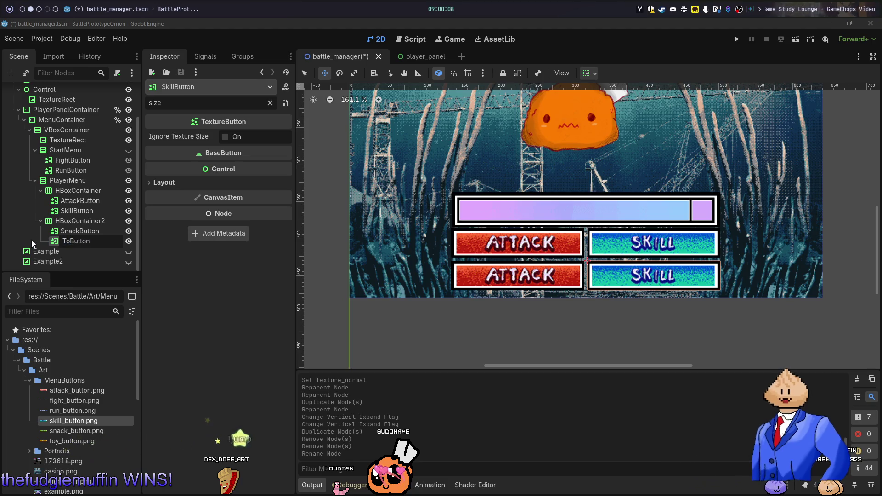
- Save the scene and assign snack_button.png as SnackButton's normal texture
{"action": "key", "text": "ctrl+s"}
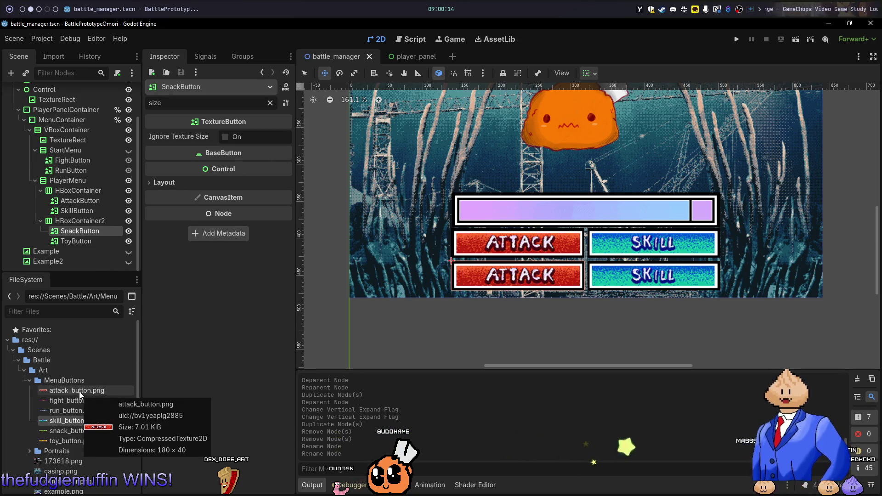
{"action": "left_click", "coordinate": [71, 432]}
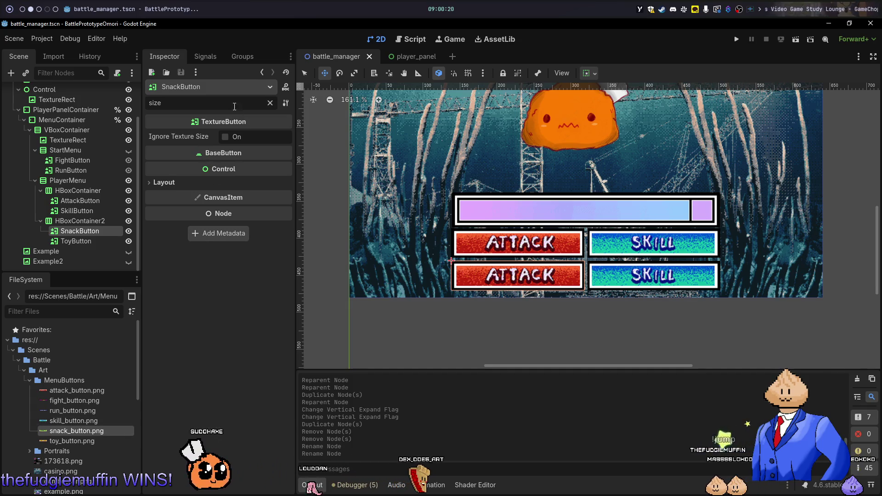
{"action": "left_click", "coordinate": [274, 102]}
{"action": "left_click", "coordinate": [270, 103]}
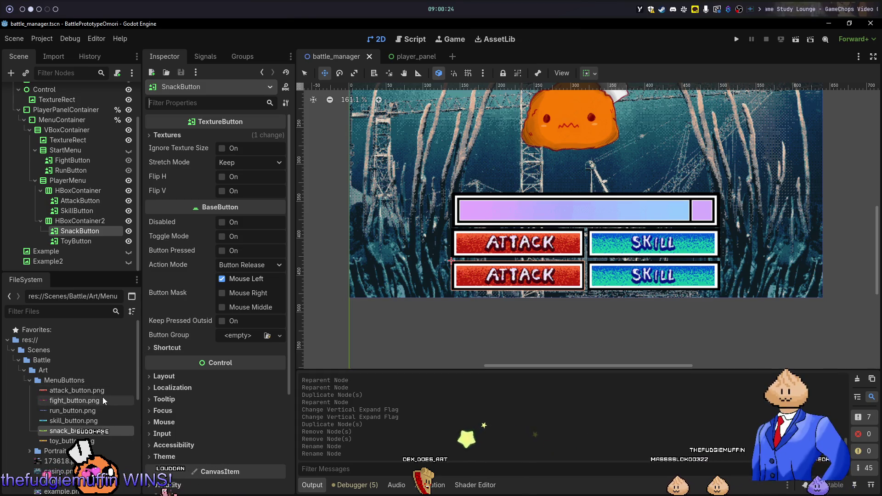
{"action": "left_click", "coordinate": [176, 135]}
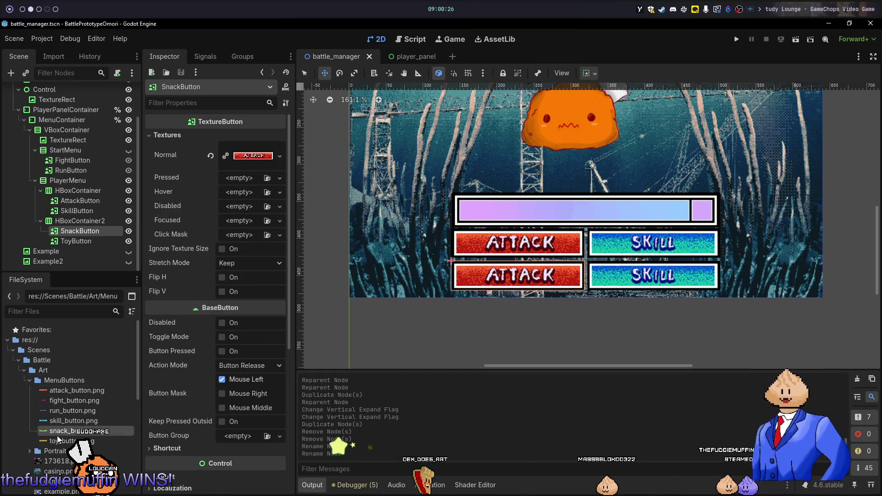
{"action": "left_click_drag", "start_coordinate": [69, 431], "coordinate": [253, 156]}
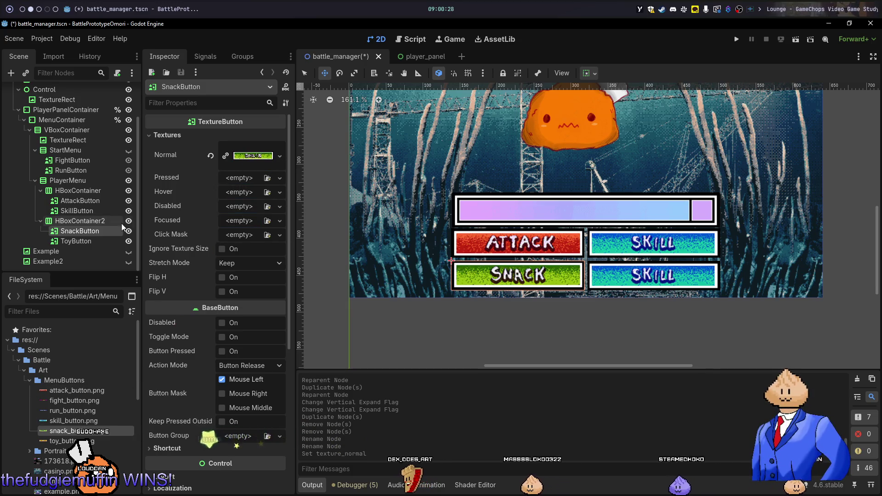
- Assign toy_button.png as ToyButton's normal texture and save the scene
{"action": "left_click", "coordinate": [89, 242]}
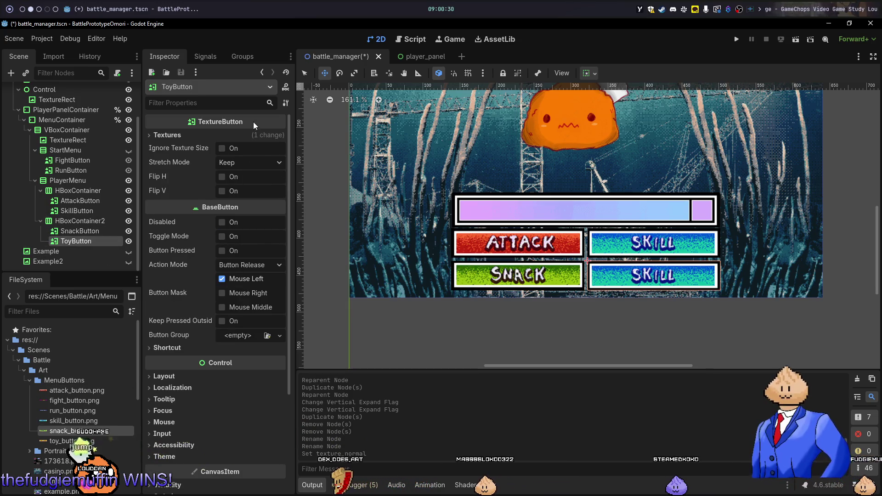
{"action": "left_click", "coordinate": [226, 135]}
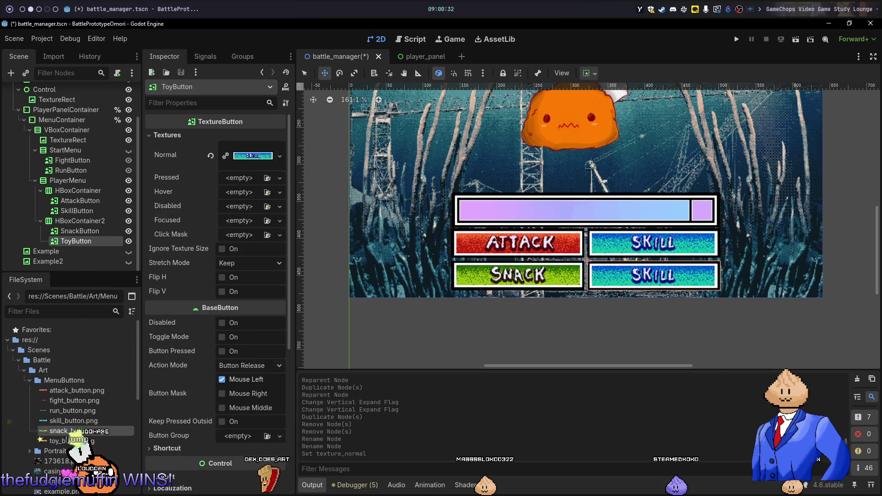
{"action": "left_click_drag", "start_coordinate": [69, 441], "coordinate": [250, 213]}
{"action": "left_click_drag", "start_coordinate": [252, 153], "coordinate": [253, 156]}
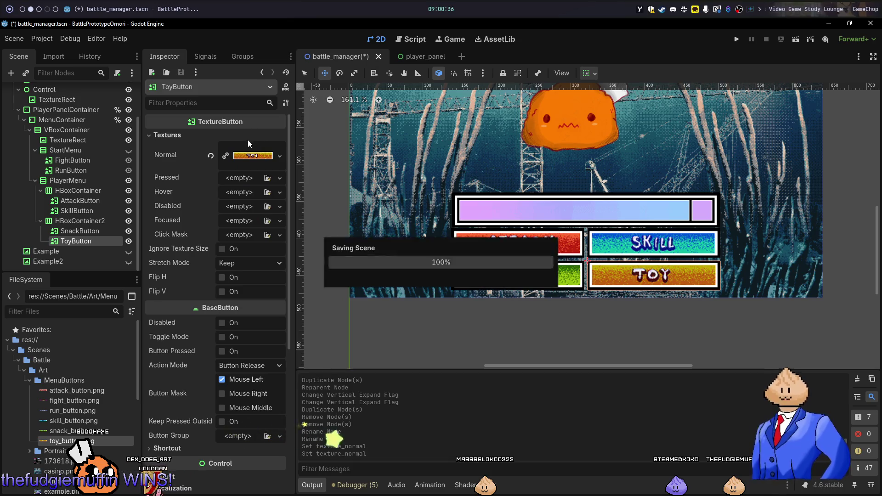
{"action": "key", "text": "ctrl+s"}
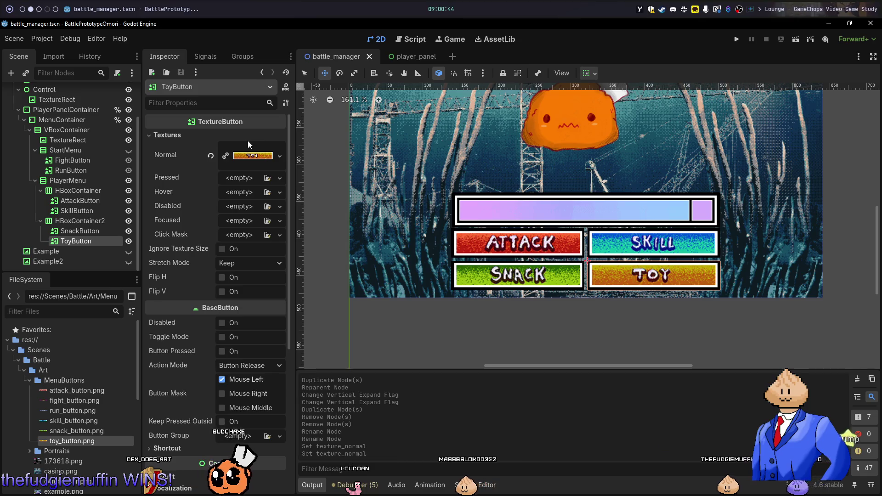
- Toggle PlayerMenu and StartMenu visibility and frame the whole battle menu in the viewport
{"action": "left_click", "coordinate": [105, 221]}
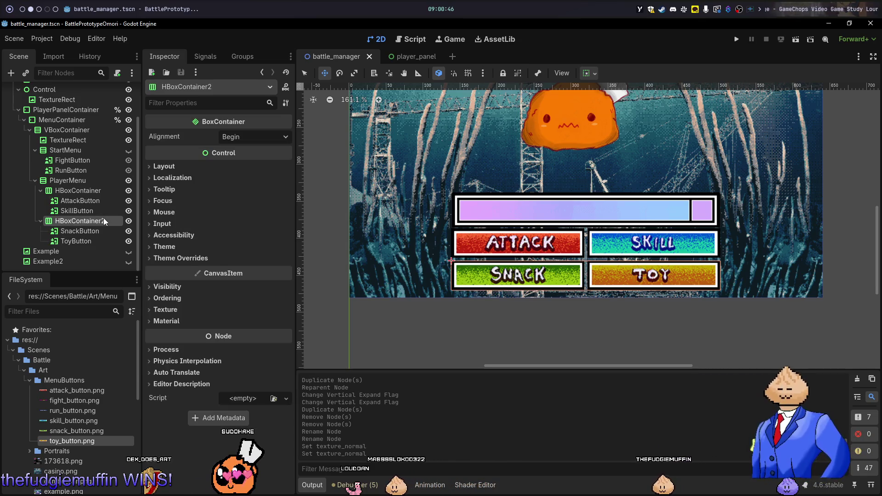
{"action": "left_click", "coordinate": [92, 191]}
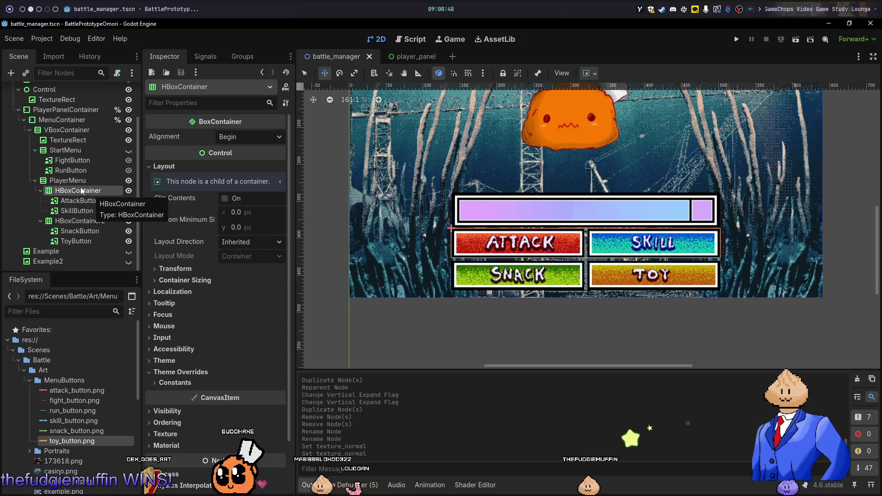
{"action": "left_click", "coordinate": [74, 179]}
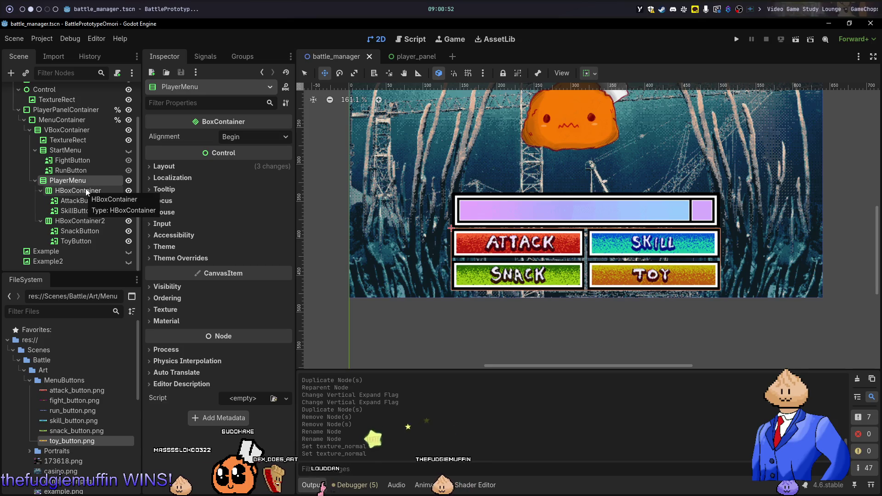
{"action": "left_click", "coordinate": [129, 180]}
{"action": "left_click", "coordinate": [128, 151]}
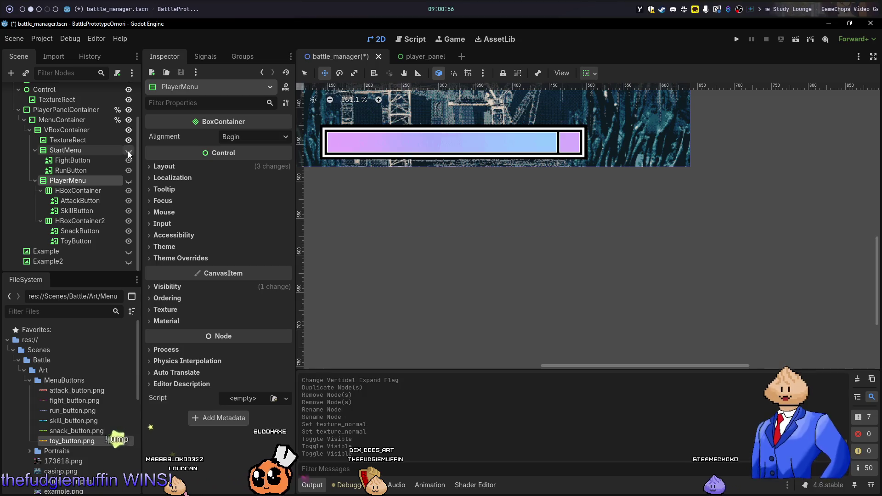
{"action": "left_click", "coordinate": [129, 180]}
{"action": "scroll", "coordinate": [400, 187], "scroll_direction": "down", "scroll_amount": 2}
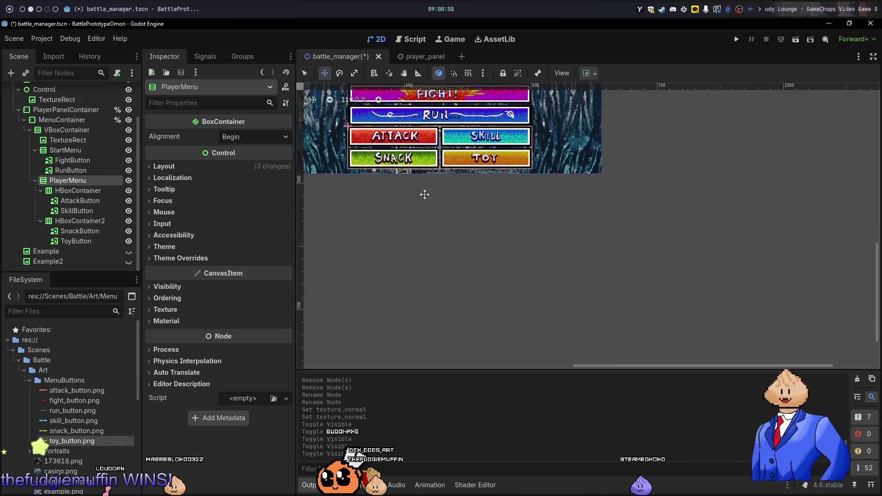
{"action": "left_click_drag", "start_coordinate": [420, 191], "coordinate": [587, 290]}
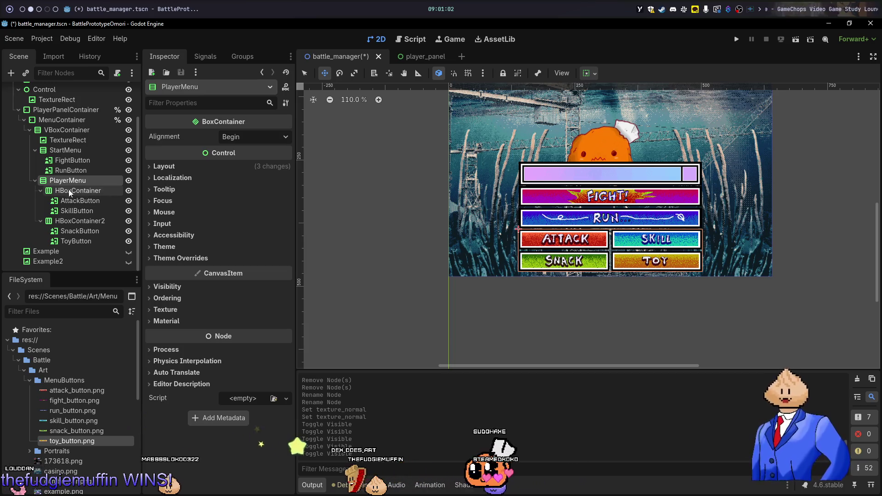
- Collapse the scene tree branches, then expand StartMenu and PlayerMenu to show their button nodes
{"action": "left_click", "coordinate": [34, 180]}
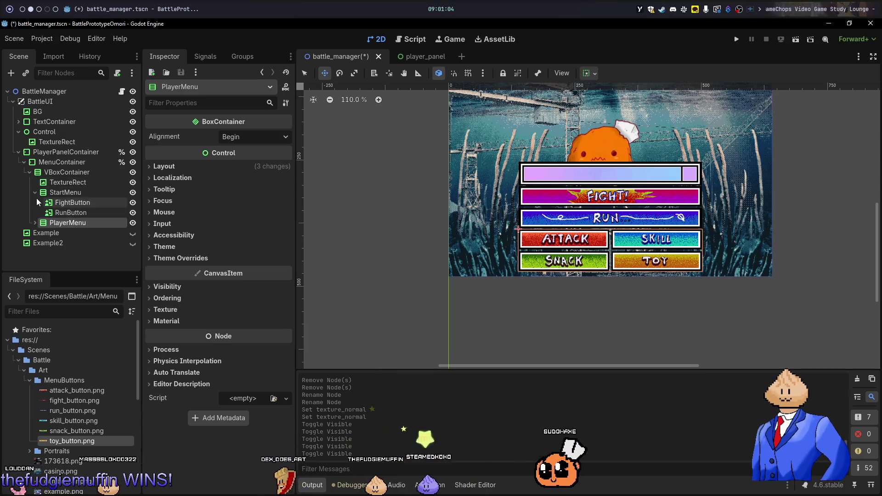
{"action": "left_click", "coordinate": [36, 194]}
{"action": "left_click", "coordinate": [35, 192]}
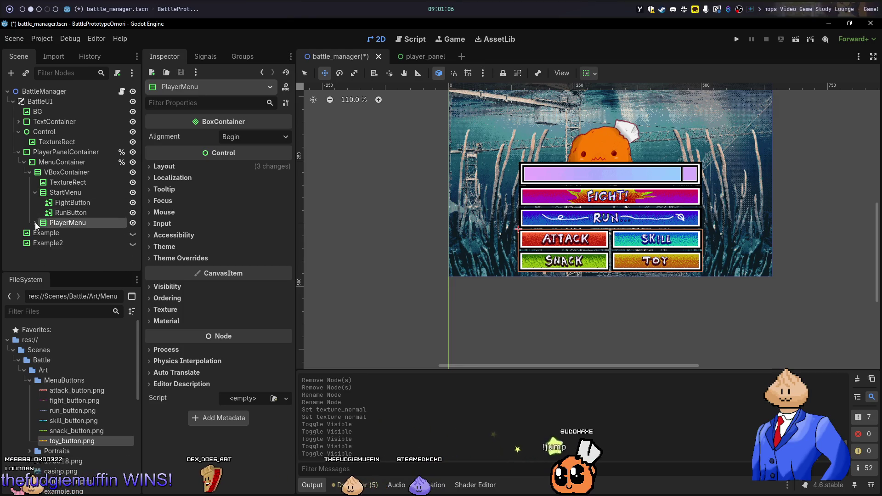
{"action": "left_click", "coordinate": [35, 223]}
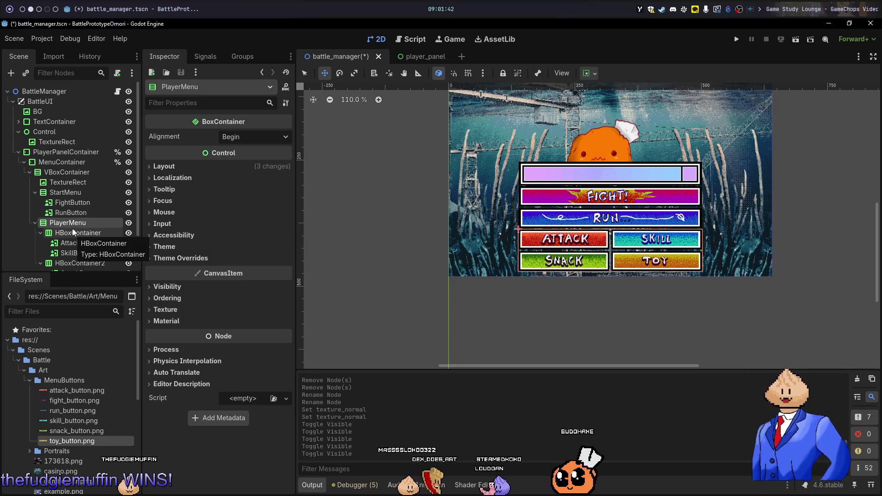
- Hide the PlayerMenu and give FightButton and RunButton unique-name access
{"action": "left_click", "coordinate": [129, 223]}
{"action": "right_click", "coordinate": [66, 200]}
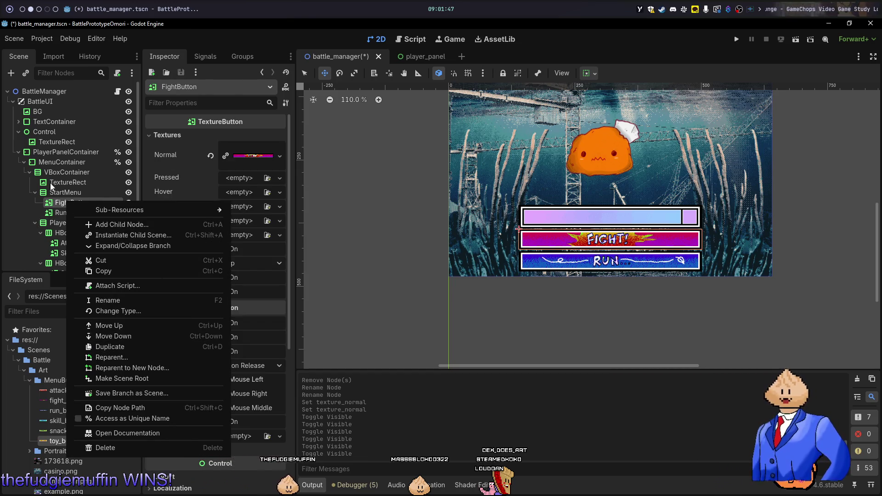
{"action": "left_click", "coordinate": [64, 211]}
{"action": "left_click", "coordinate": [65, 212], "text": "ctrl"}
{"action": "right_click", "coordinate": [65, 211]}
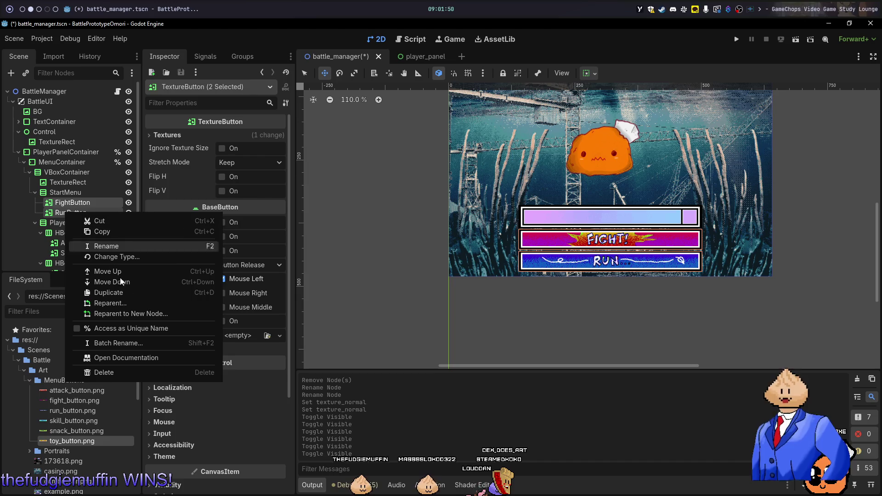
{"action": "left_click", "coordinate": [147, 325]}
- Glance through the other workspace windows, including the notes, and return to Godot
{"action": "key", "text": "alt+1"}
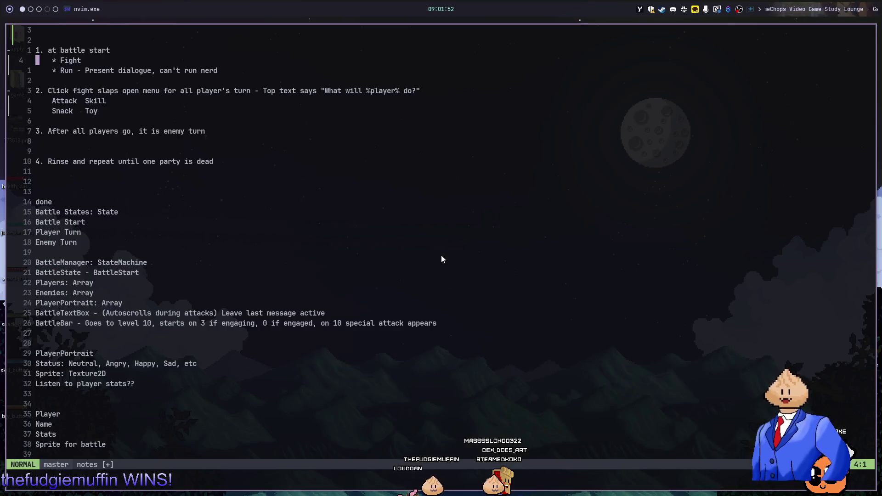
{"action": "key", "text": "alt+3"}
{"action": "key", "text": "alt+2"}
{"action": "key", "text": "alt+1"}
{"action": "key", "text": "alt+2"}
{"action": "key", "text": "alt+1"}
{"action": "key", "text": "alt+2"}
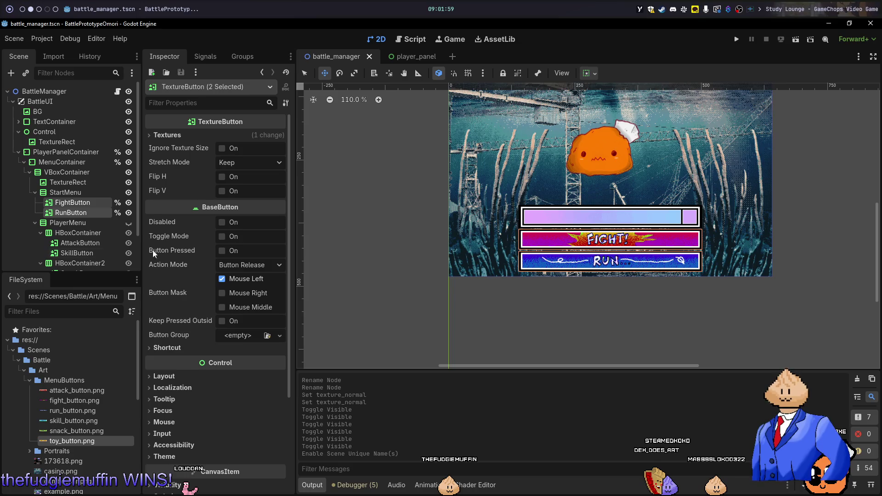
- Make the StartMenu and PlayerMenu nodes accessible by unique name
{"action": "left_click", "coordinate": [57, 193]}
{"action": "right_click", "coordinate": [57, 193]}
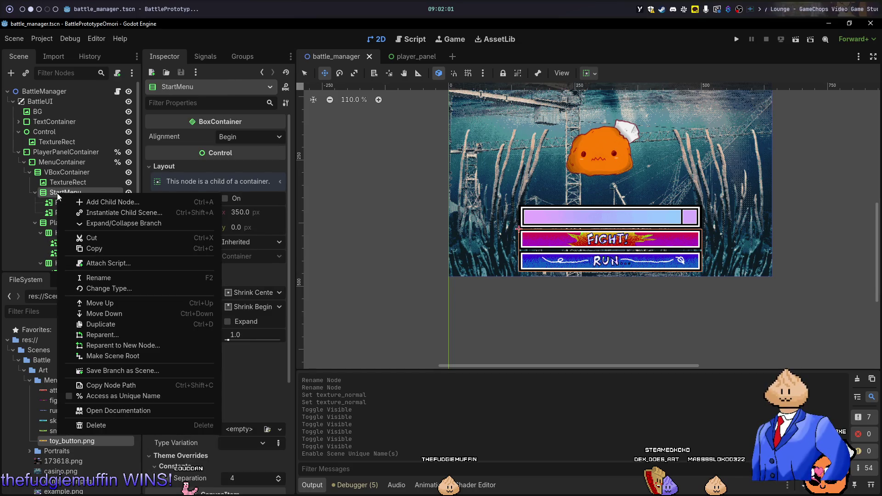
{"action": "left_click", "coordinate": [115, 393]}
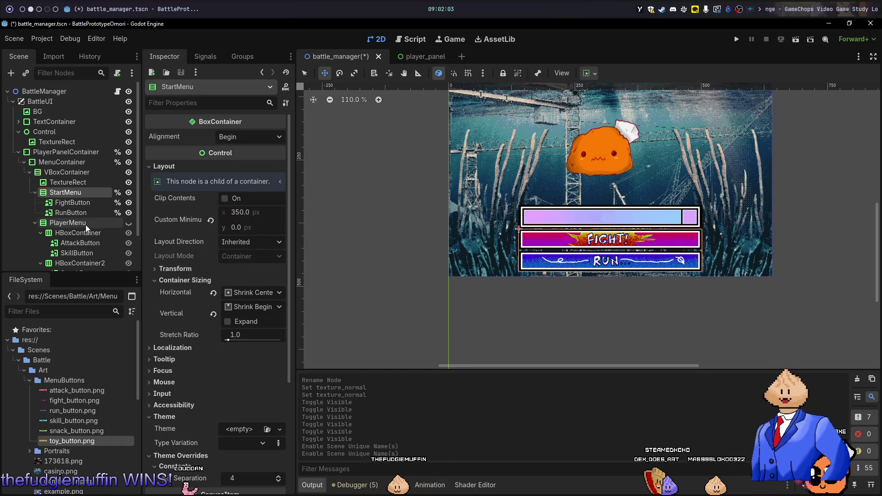
{"action": "right_click", "coordinate": [85, 225]}
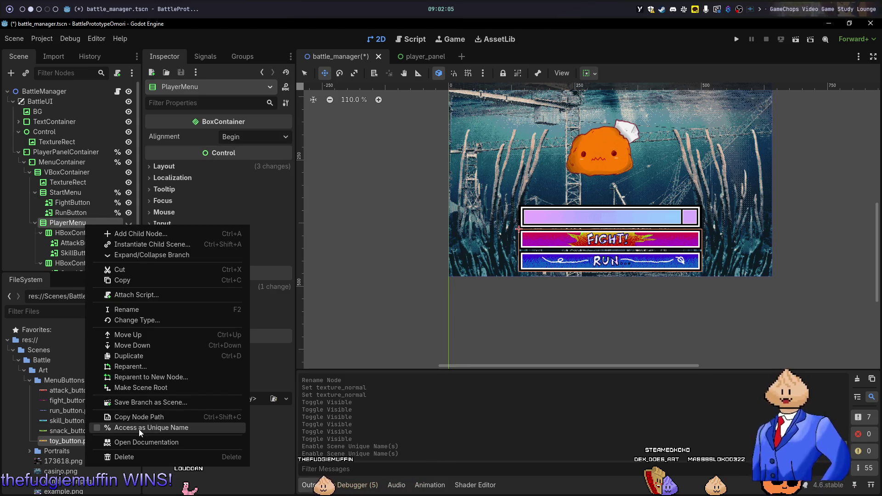
{"action": "left_click", "coordinate": [139, 429]}
- Give AttackButton, SkillButton, SnackButton and ToyButton unique-name access
{"action": "left_click", "coordinate": [83, 239]}
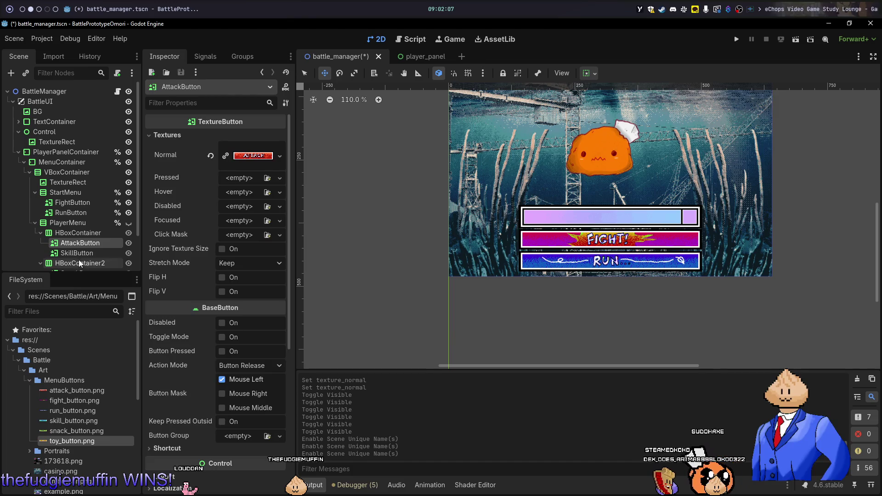
{"action": "left_click", "coordinate": [82, 253], "text": "ctrl"}
{"action": "right_click", "coordinate": [82, 252]}
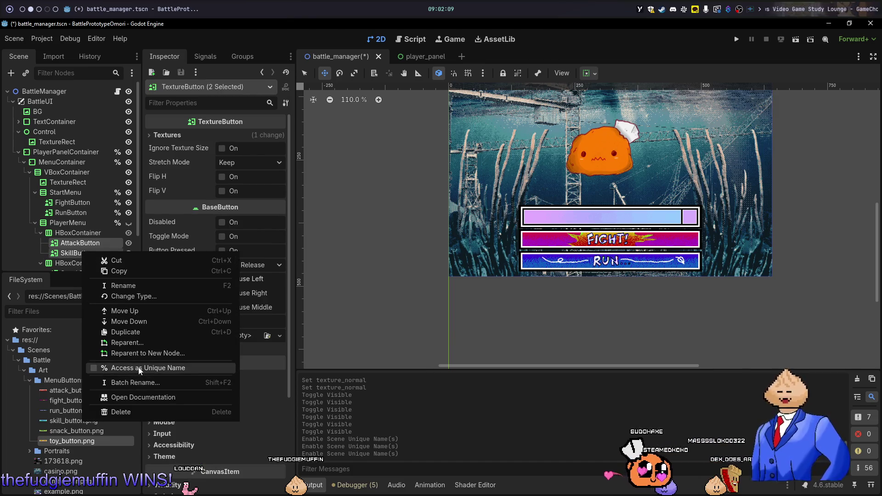
{"action": "left_click", "coordinate": [138, 367]}
{"action": "scroll", "coordinate": [84, 242], "scroll_direction": "down", "scroll_amount": 1}
{"action": "left_click", "coordinate": [84, 250]}
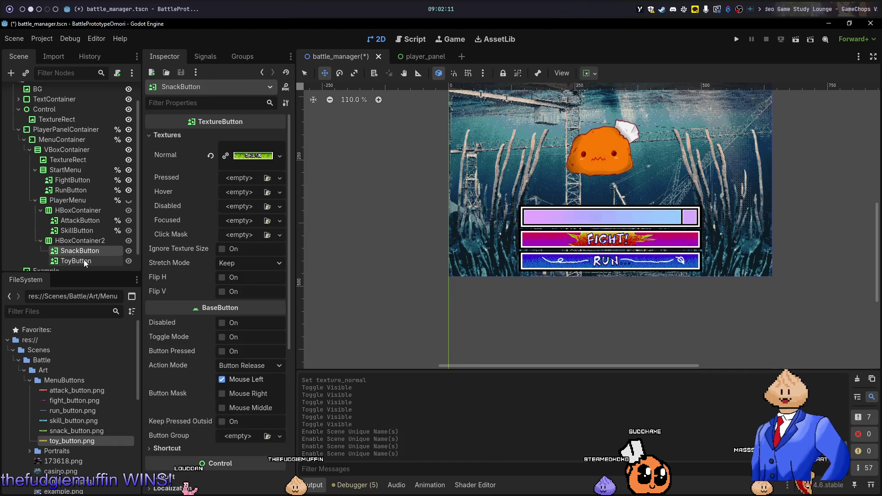
{"action": "left_click", "coordinate": [83, 261], "text": "ctrl"}
{"action": "right_click", "coordinate": [84, 261]}
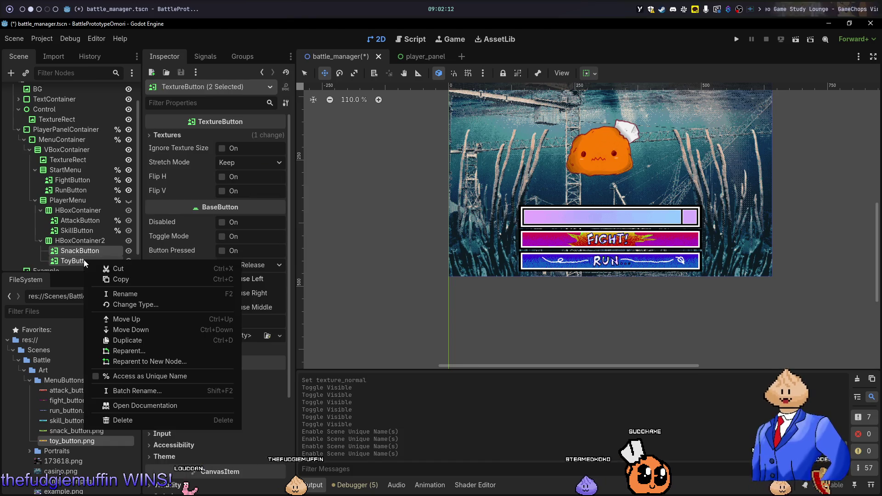
{"action": "left_click", "coordinate": [134, 373]}
- Save the battle_manager scene and inspect FightButton's textures
{"action": "key", "text": "ctrl+s"}
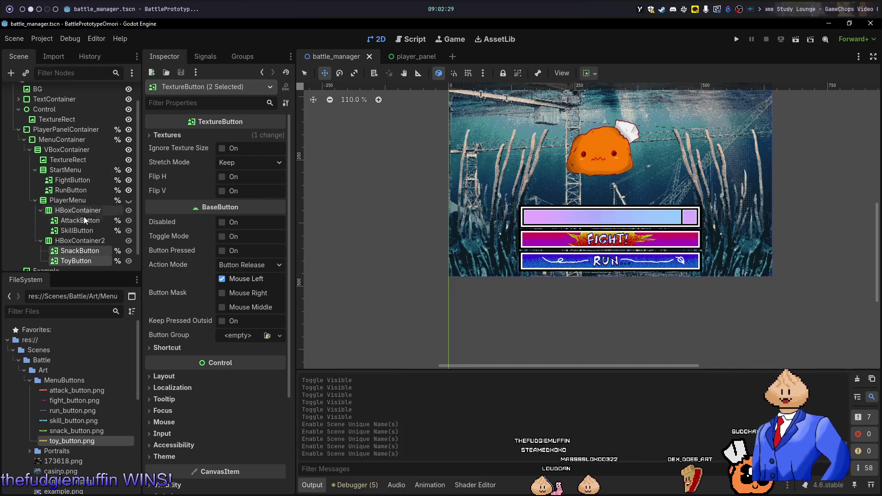
{"action": "left_click", "coordinate": [79, 179]}
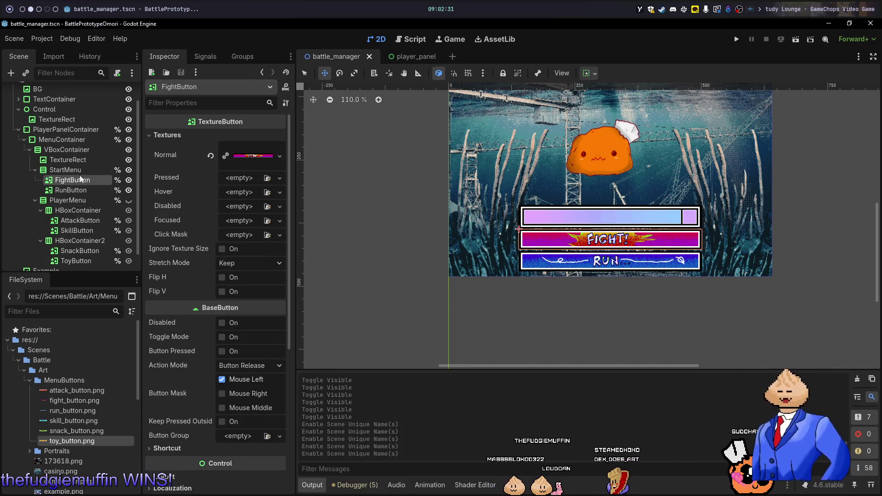
{"action": "left_click", "coordinate": [76, 171]}
- Open battle_manager.gd in Neovim and save it with :w
{"action": "key", "text": "alt+1"}
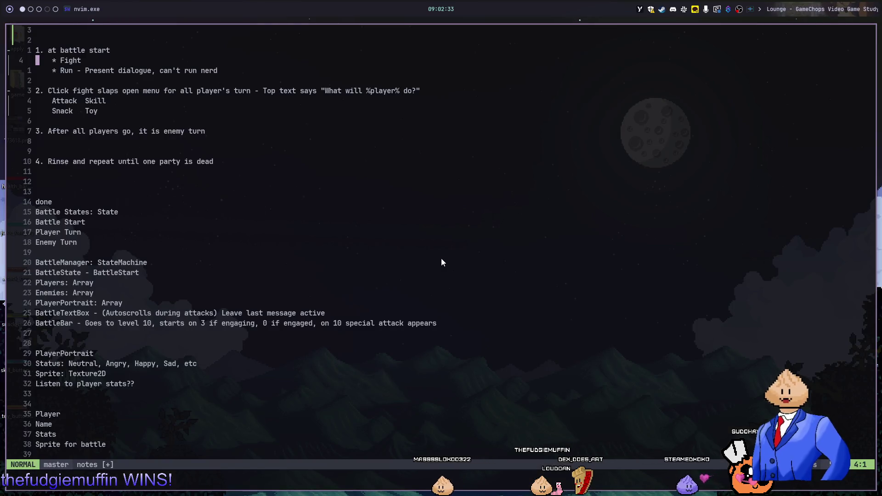
{"action": "key", "text": "ctrl+6"}
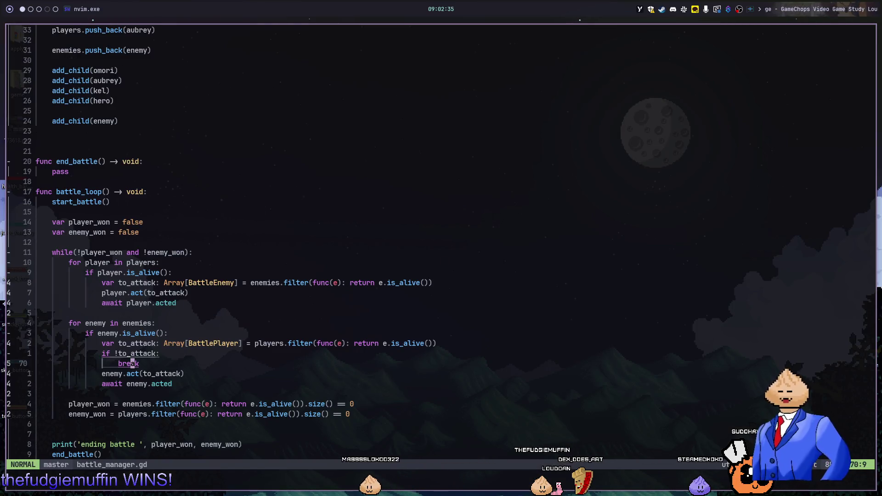
{"action": "key", "text": "j"}
{"action": "key", "text": "j"}
{"action": "type", "text": ":w"}
{"action": "key", "text": "Return"}
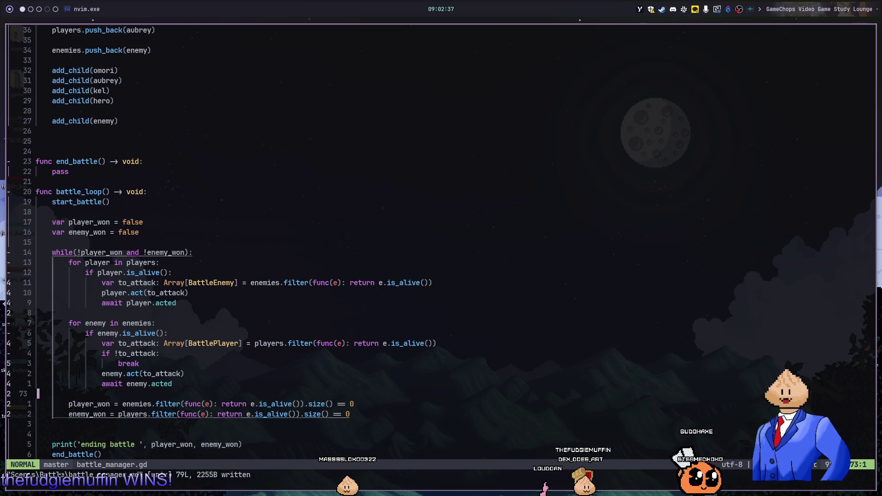
{"action": "key", "text": "2"}
{"action": "key", "text": "5"}
{"action": "key", "text": "k"}
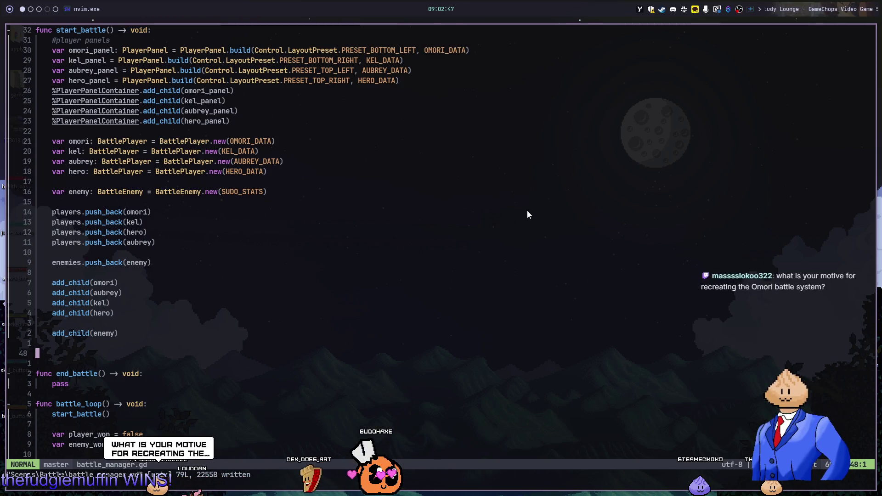
- Back in Godot, run the project with F5 to test the battle, then stop it
{"action": "key", "text": "alt+2"}
{"action": "key", "text": "F5"}
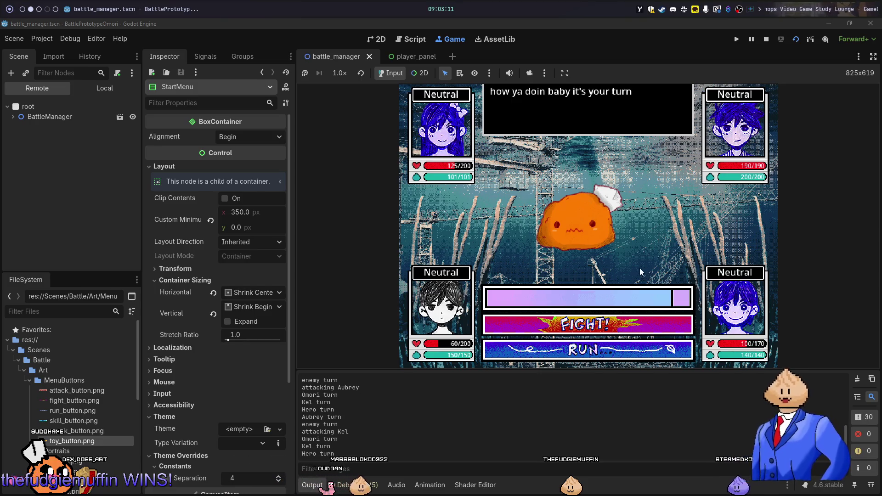
{"action": "key", "text": "F8"}
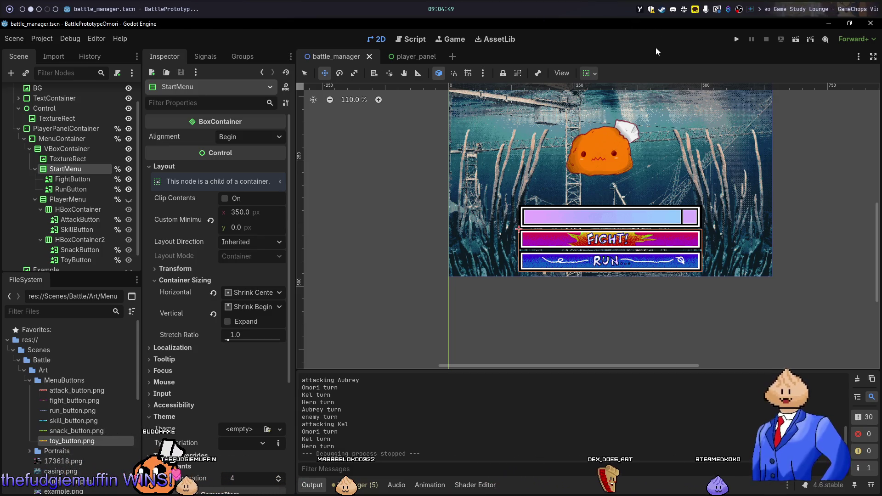
- Switch from Godot to the GIMP workspace
{"action": "key", "text": "alt+3"}
- Filter Chrome's Twitch Raid Channel list to the Following quick filter
{"action": "key", "text": "alt+5"}
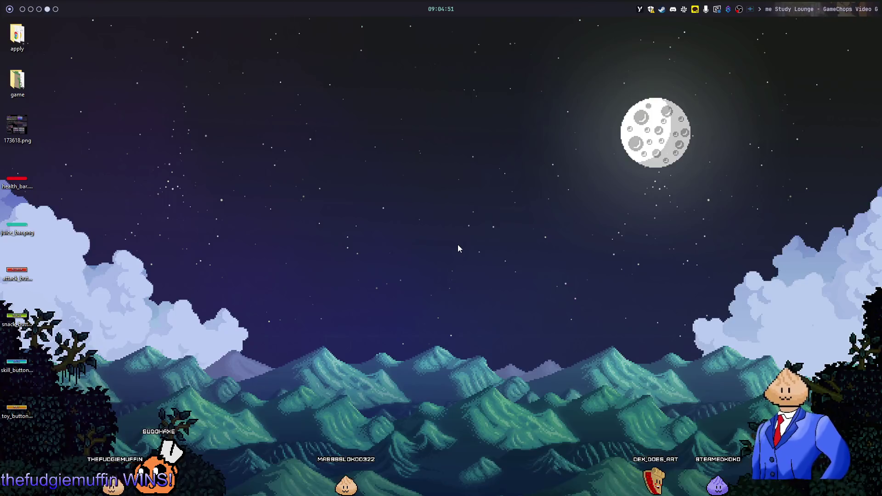
{"action": "key", "text": "alt+2"}
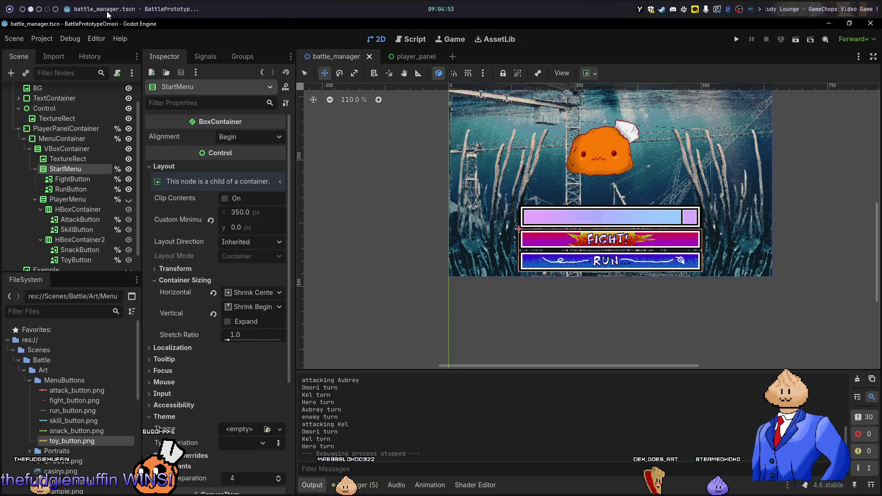
{"action": "key", "text": "alt+3"}
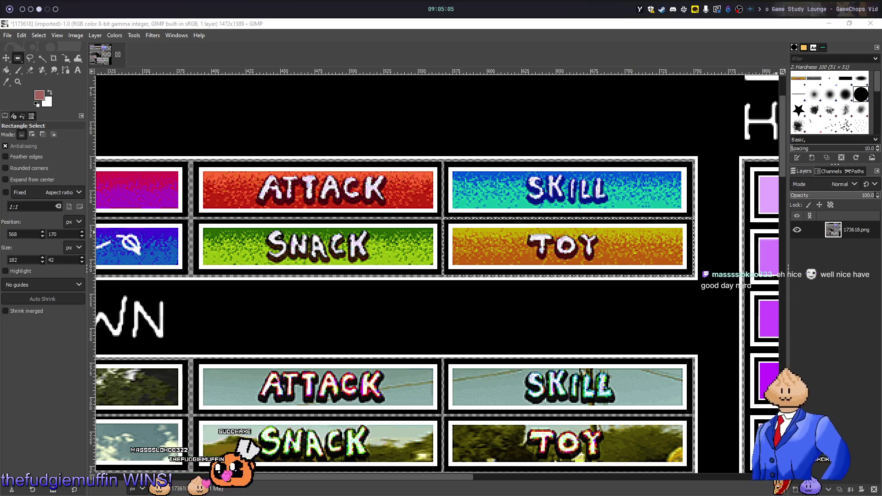
{"action": "key", "text": "super+4"}
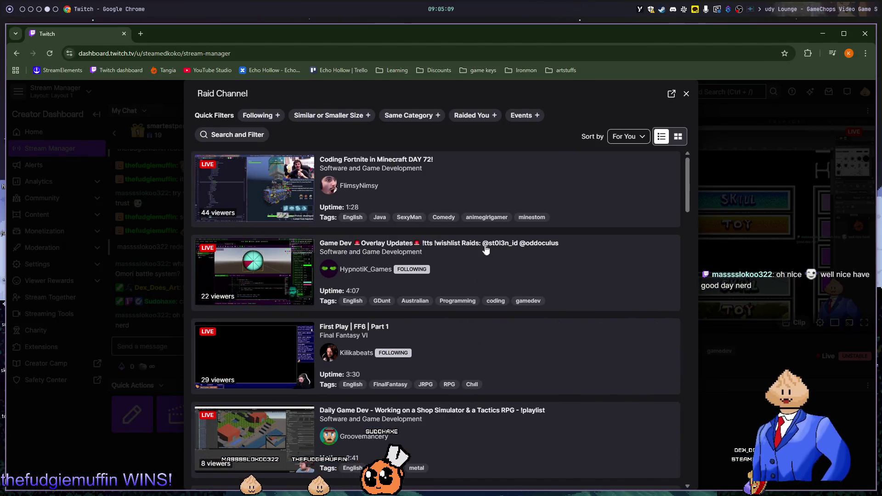
{"action": "left_click", "coordinate": [261, 115]}
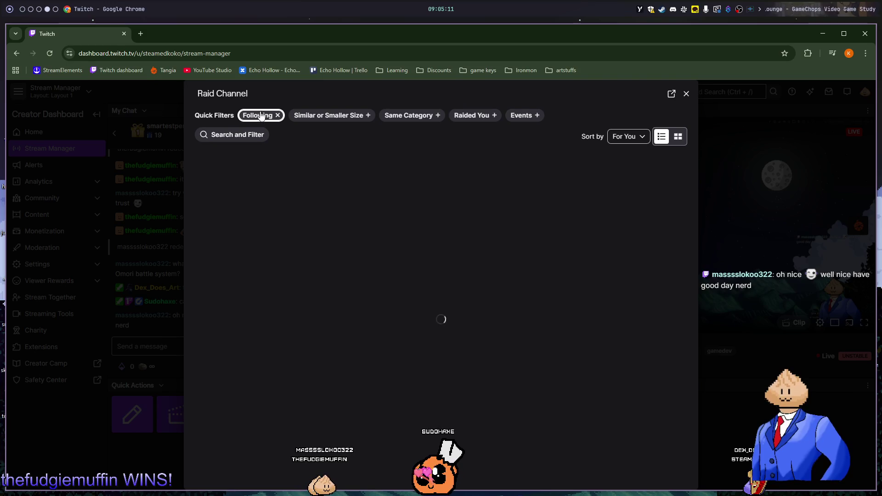